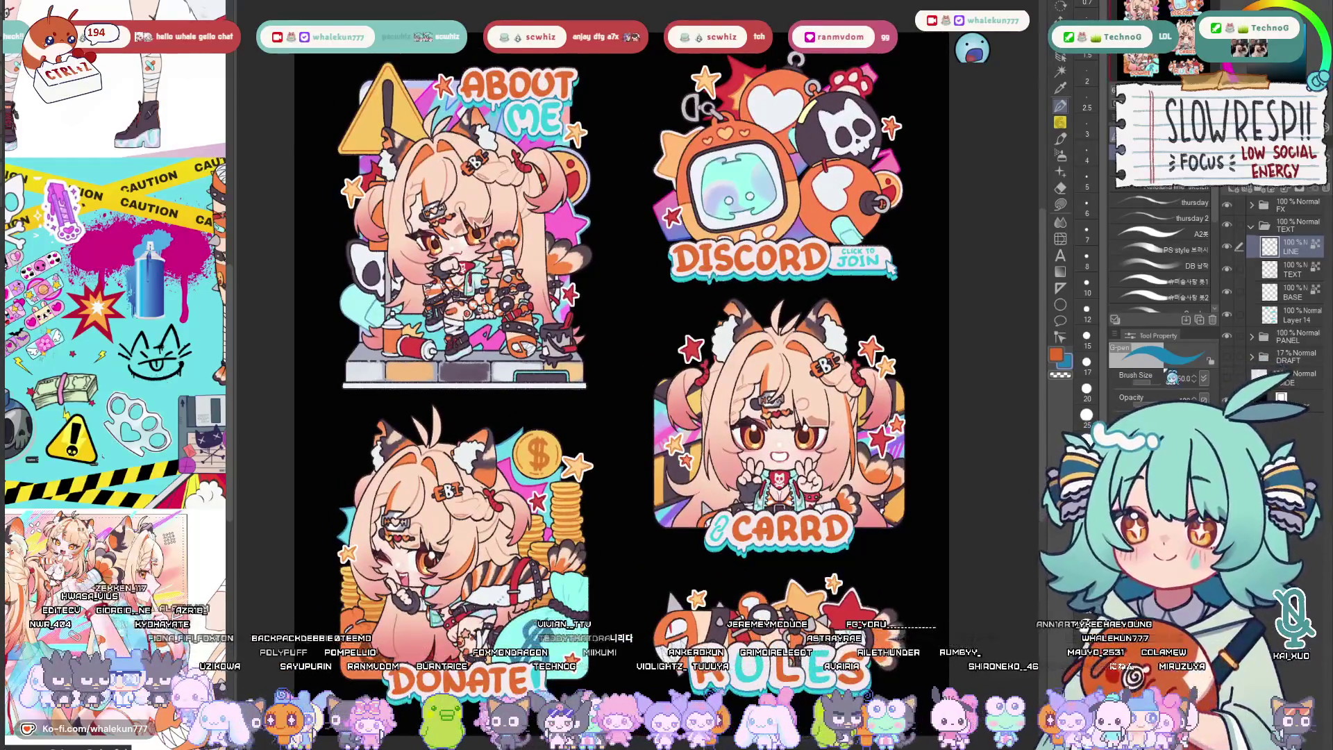
Open the PANEL folder and select its LINE layer for touch-ups
left_click(1252, 227)
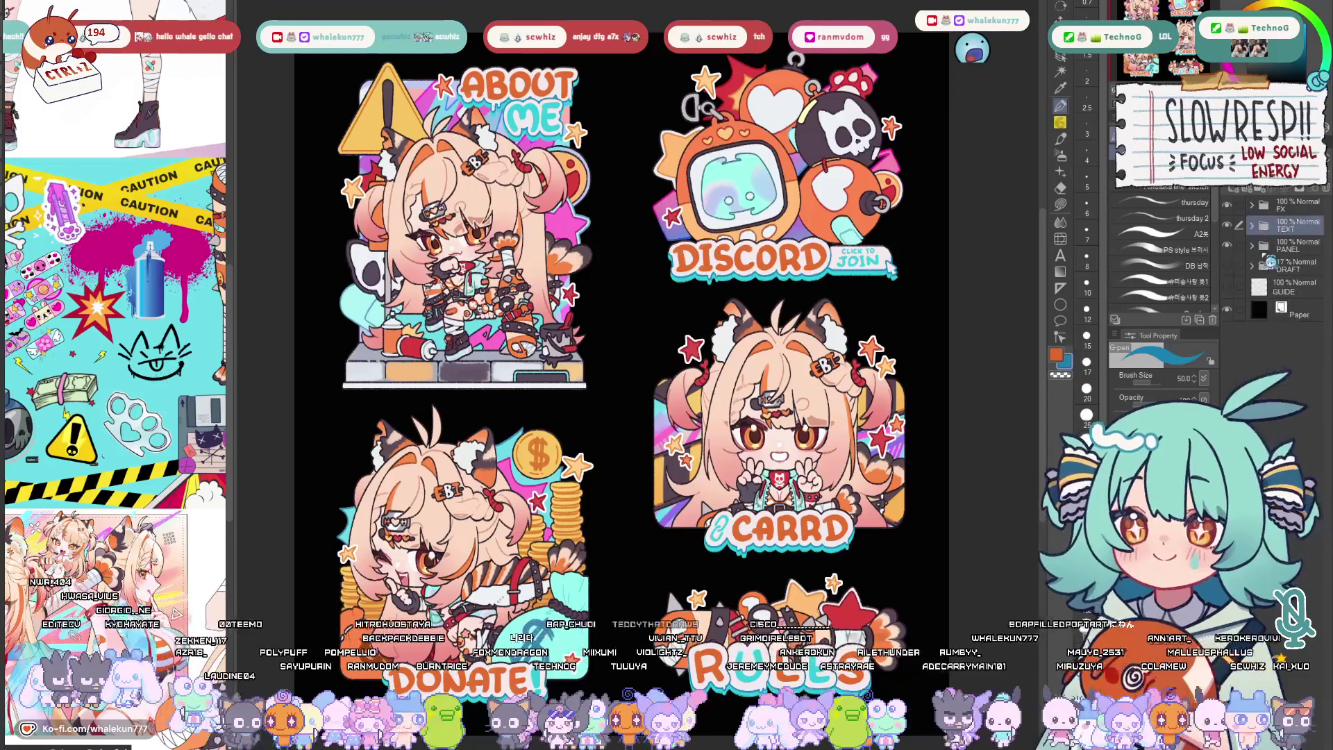
left_click(1252, 247)
left_click(1291, 267)
key("e")
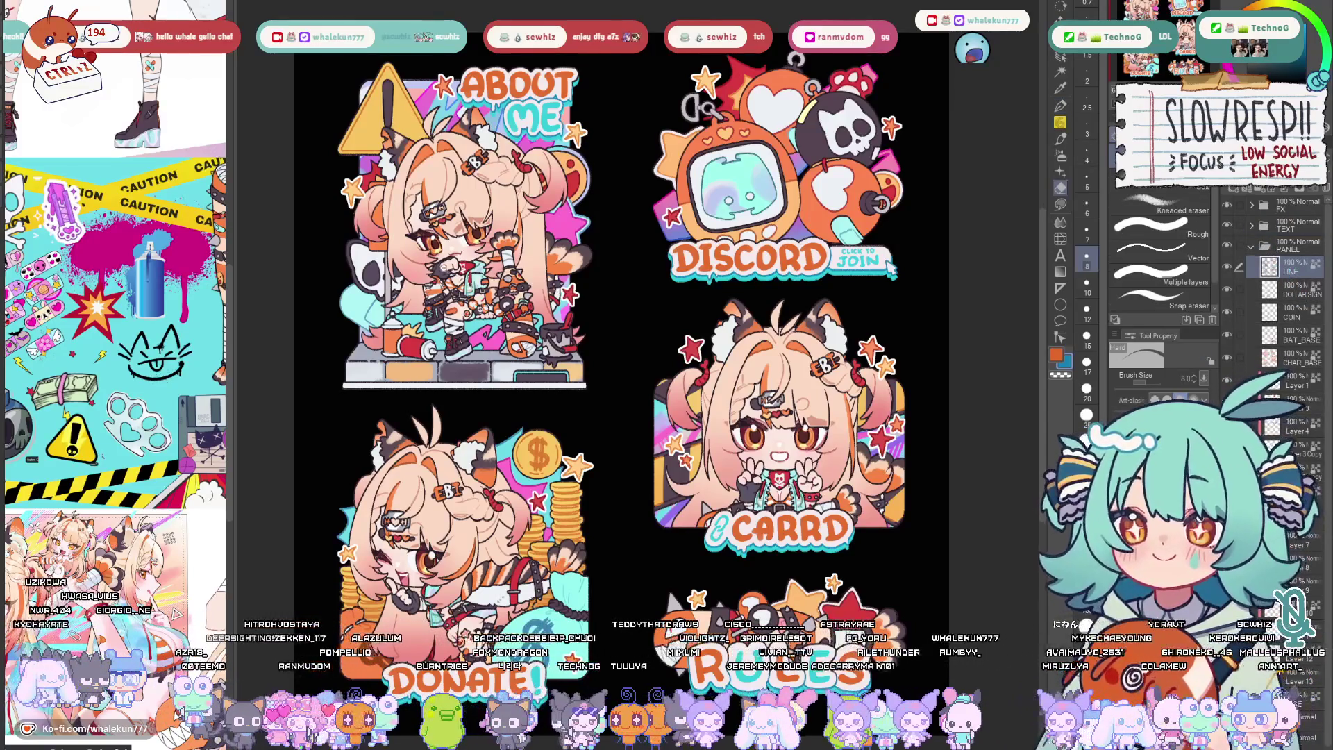
scroll(380, 257, "up", 5)
key("p")
Set the G-pen to size 10 and brighten the flame behind the spray can
mouse_move(638, 312)
left_mouse_down()
mouse_move(665, 294)
mouse_move(626, 230)
left_mouse_up()
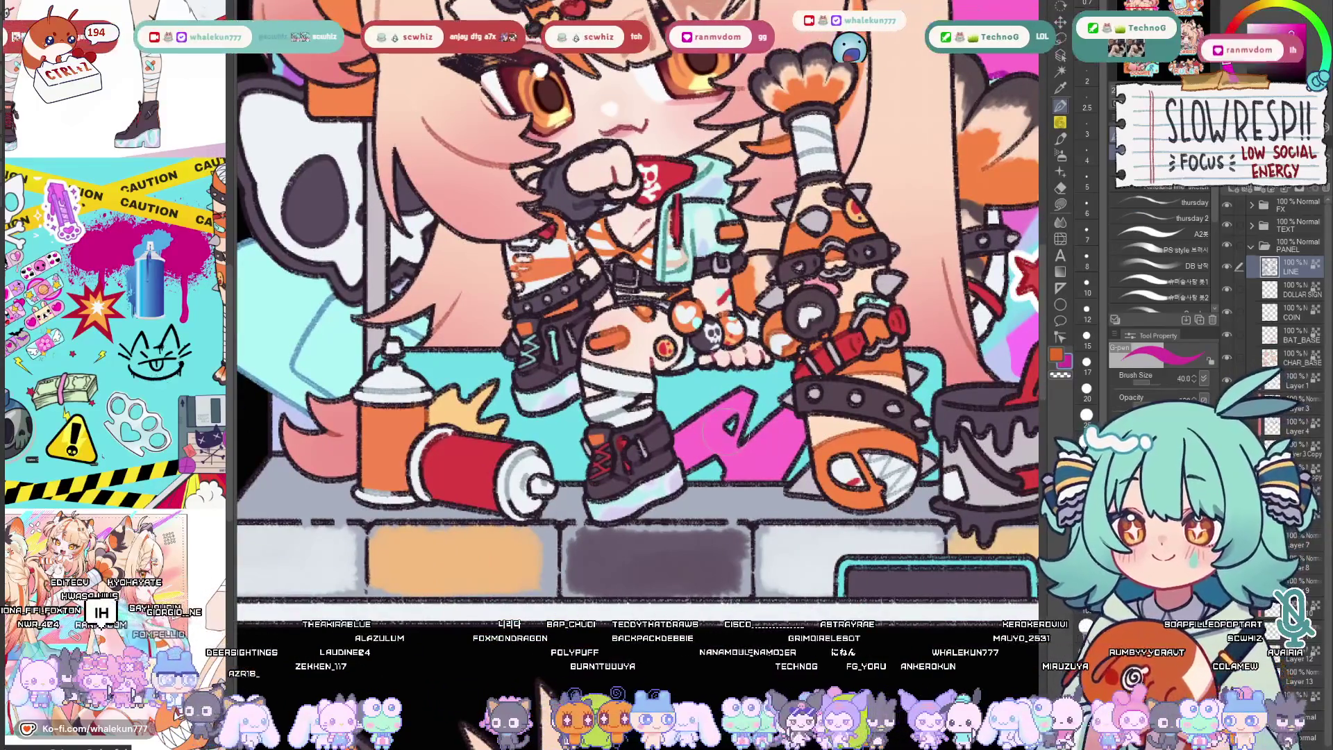
left_click(1086, 362)
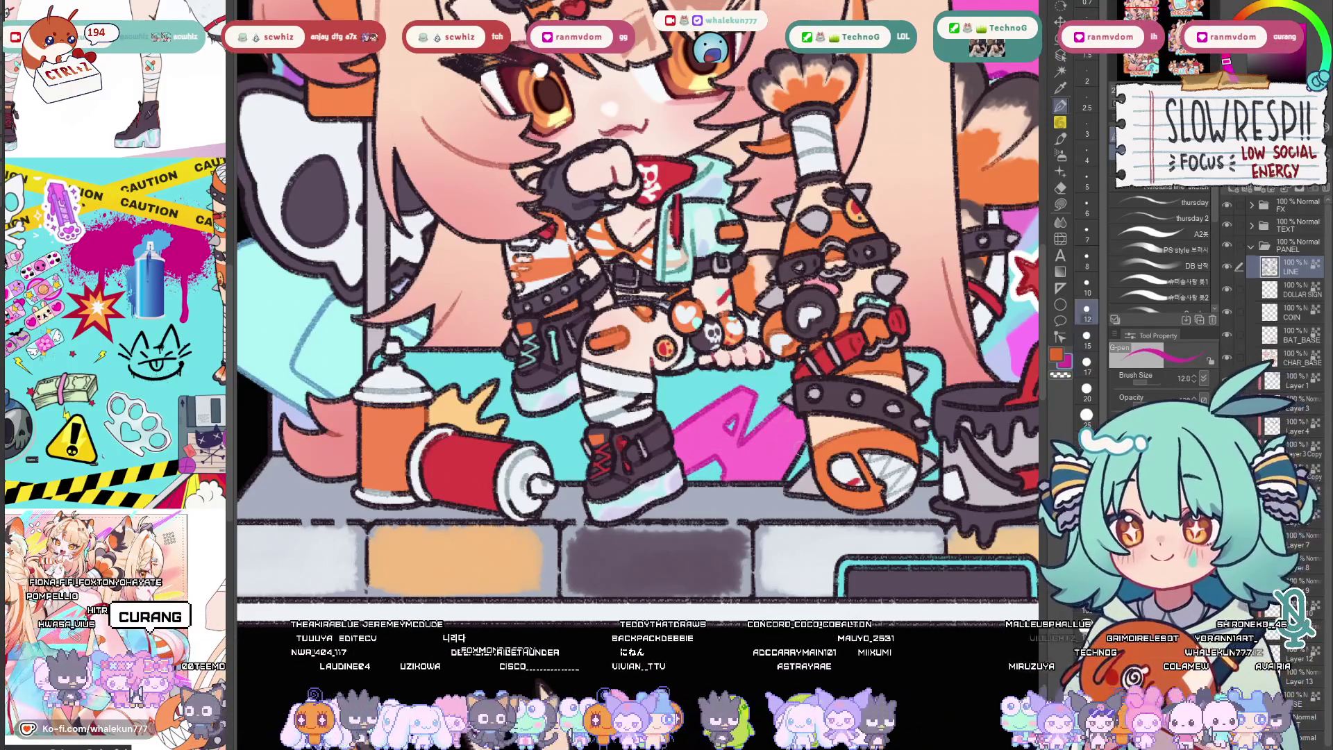
left_click(1086, 282)
left_click_drag(624, 312, 792, 381)
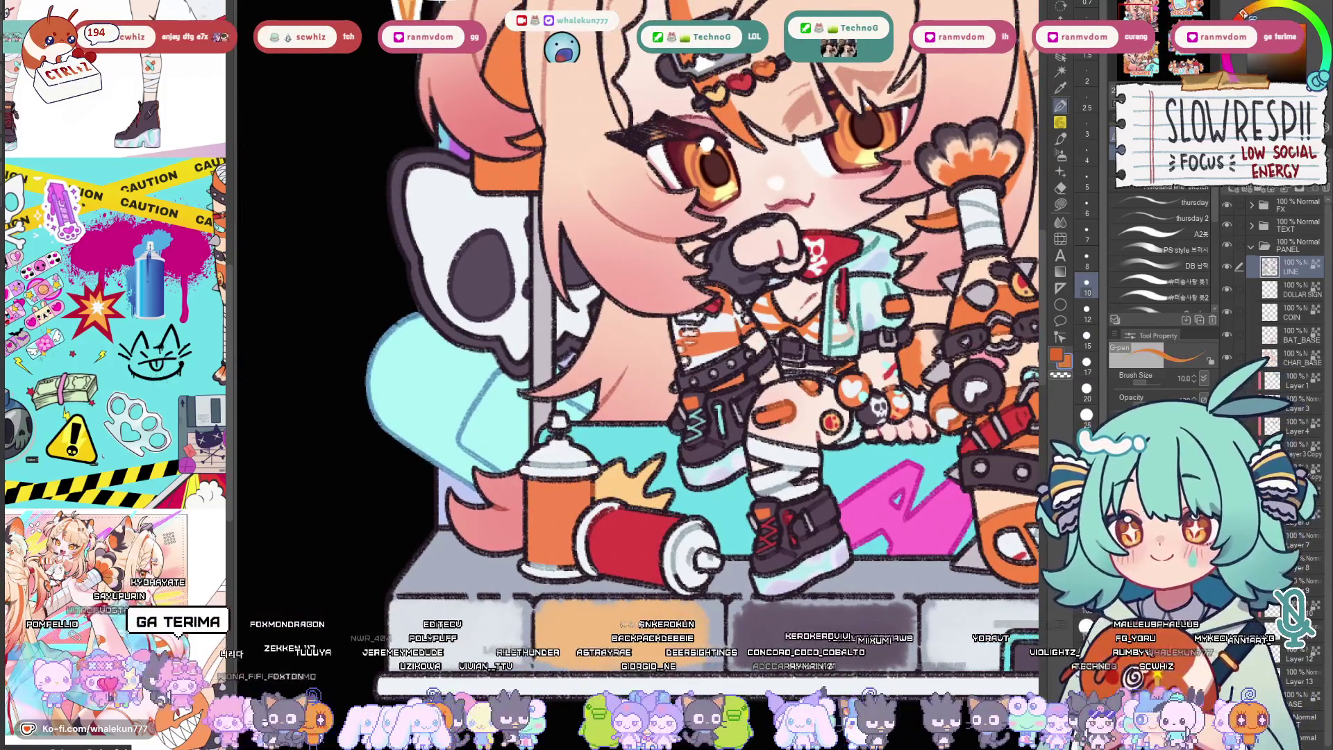
mouse_move(612, 468)
left_mouse_down()
mouse_move(649, 465)
mouse_move(647, 487)
mouse_move(672, 500)
left_mouse_up()
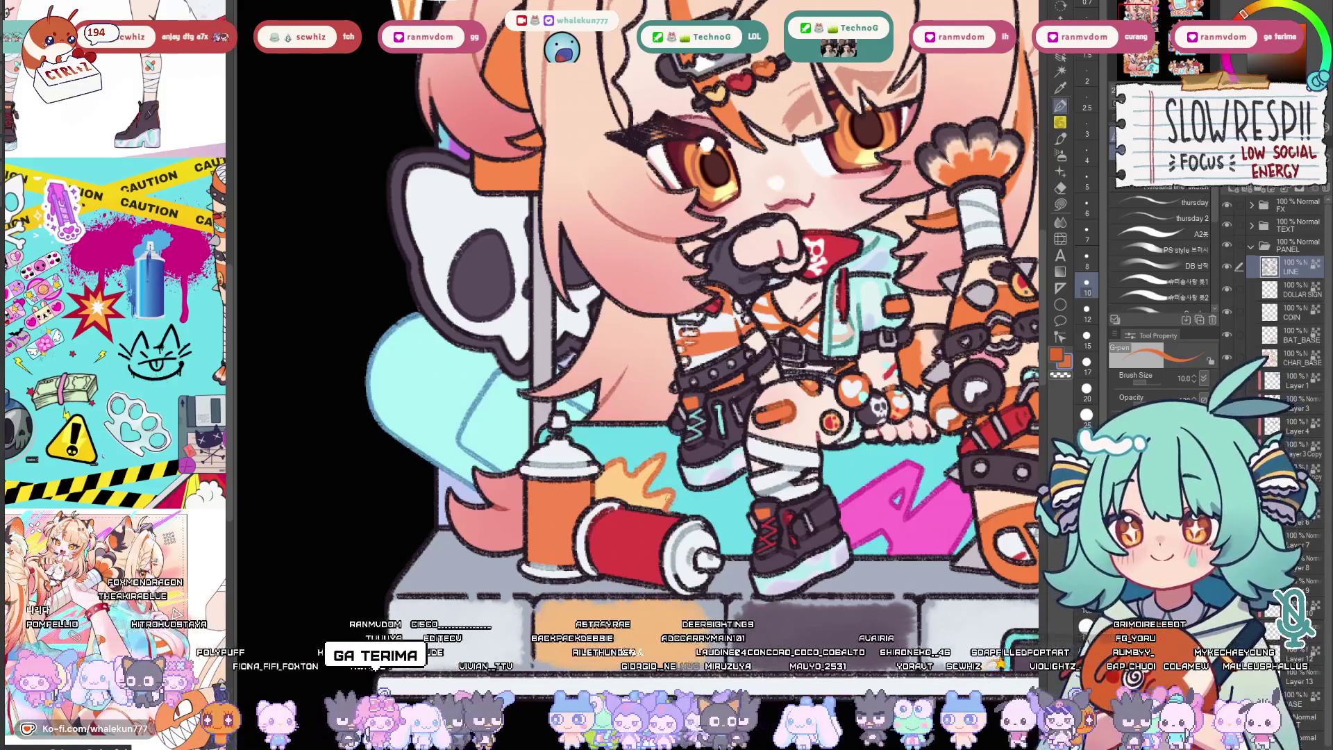
scroll(786, 434, "down", 3)
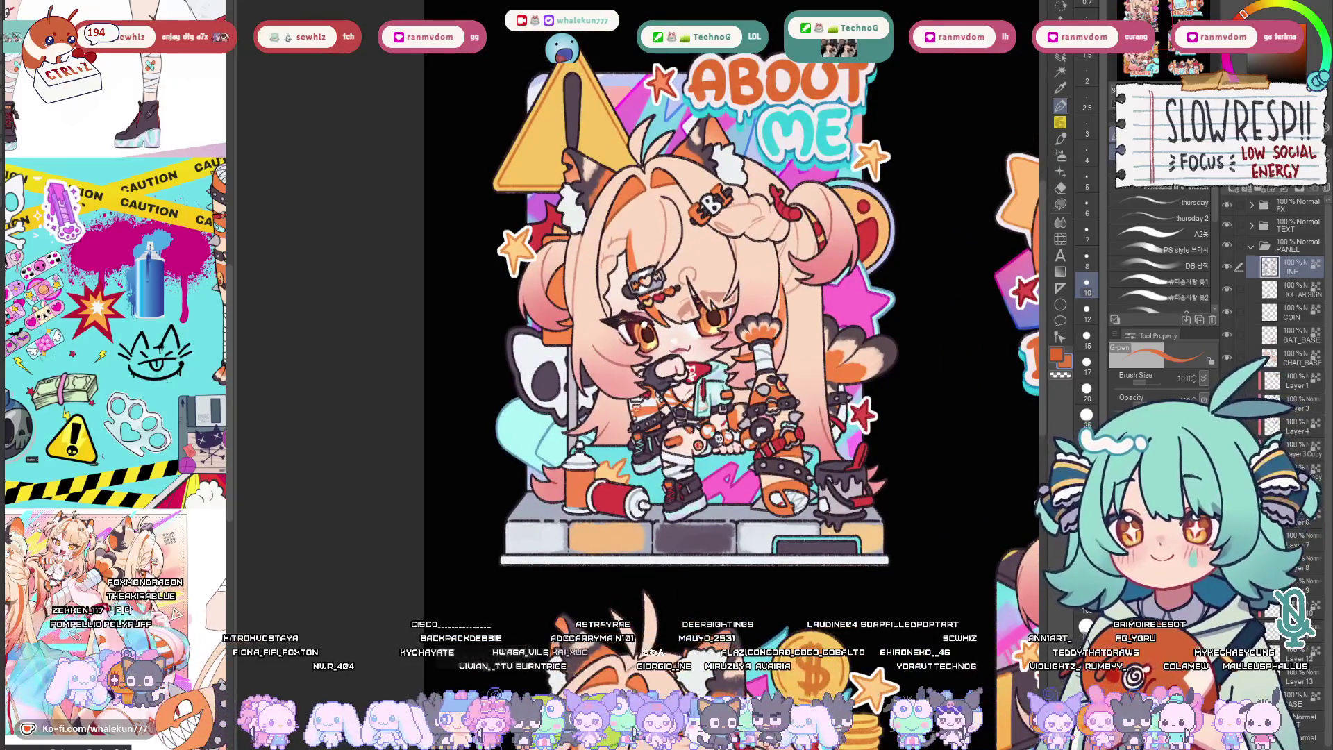
scroll(853, 356, "up", 4)
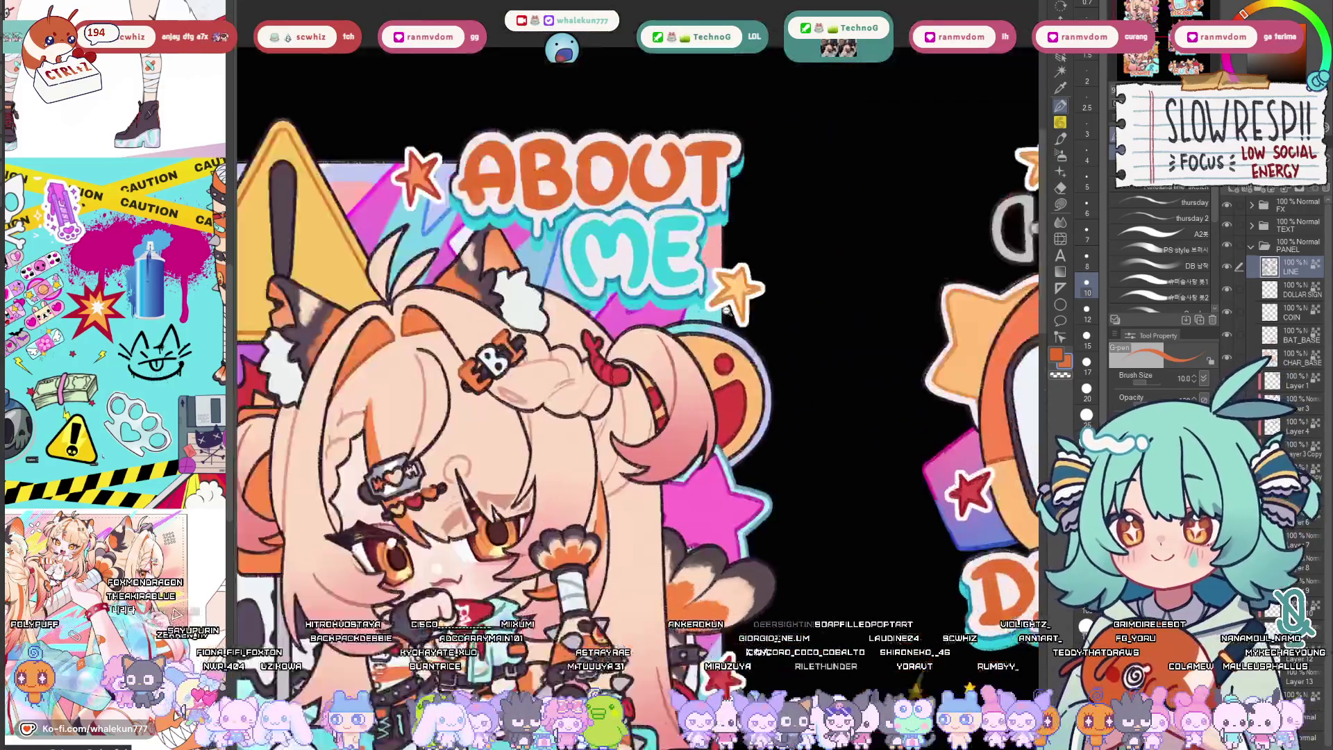
left_click(1295, 701)
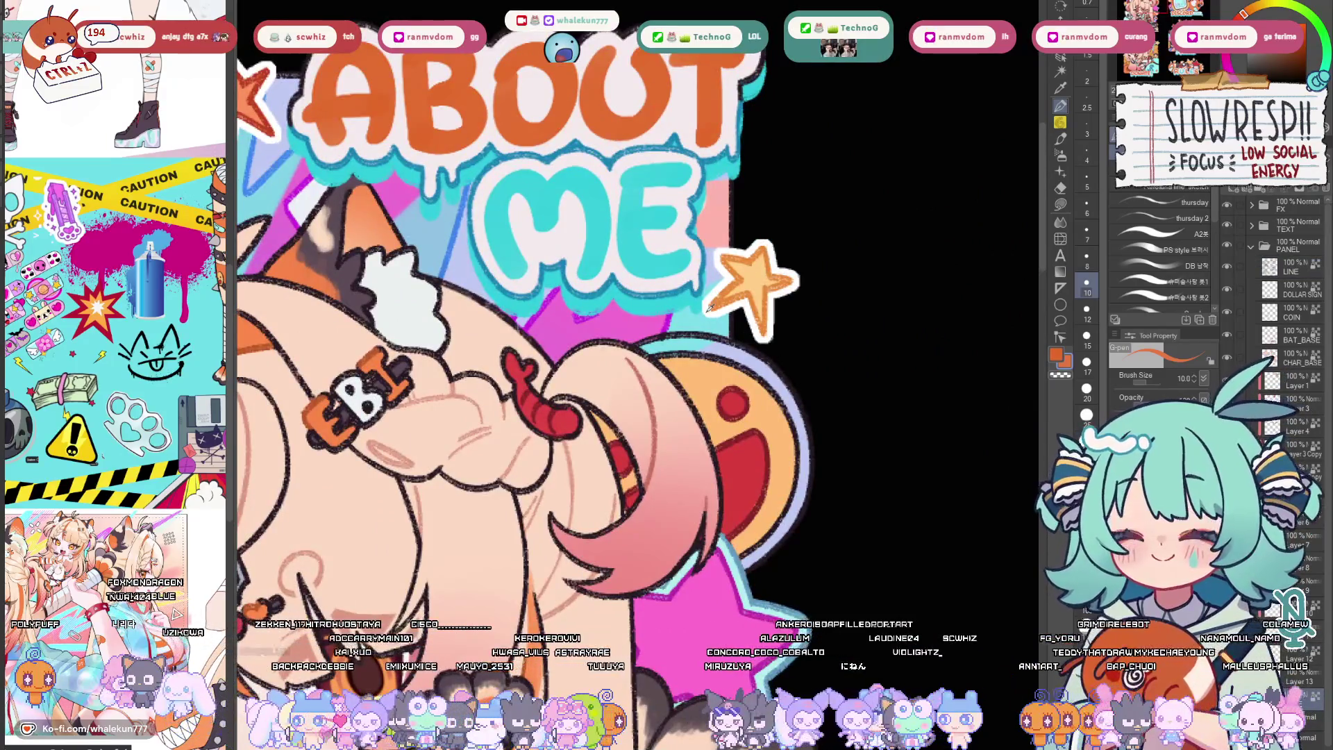
key("bracketright")
key("bracketright")
key("bracketright")
key("bracketright")
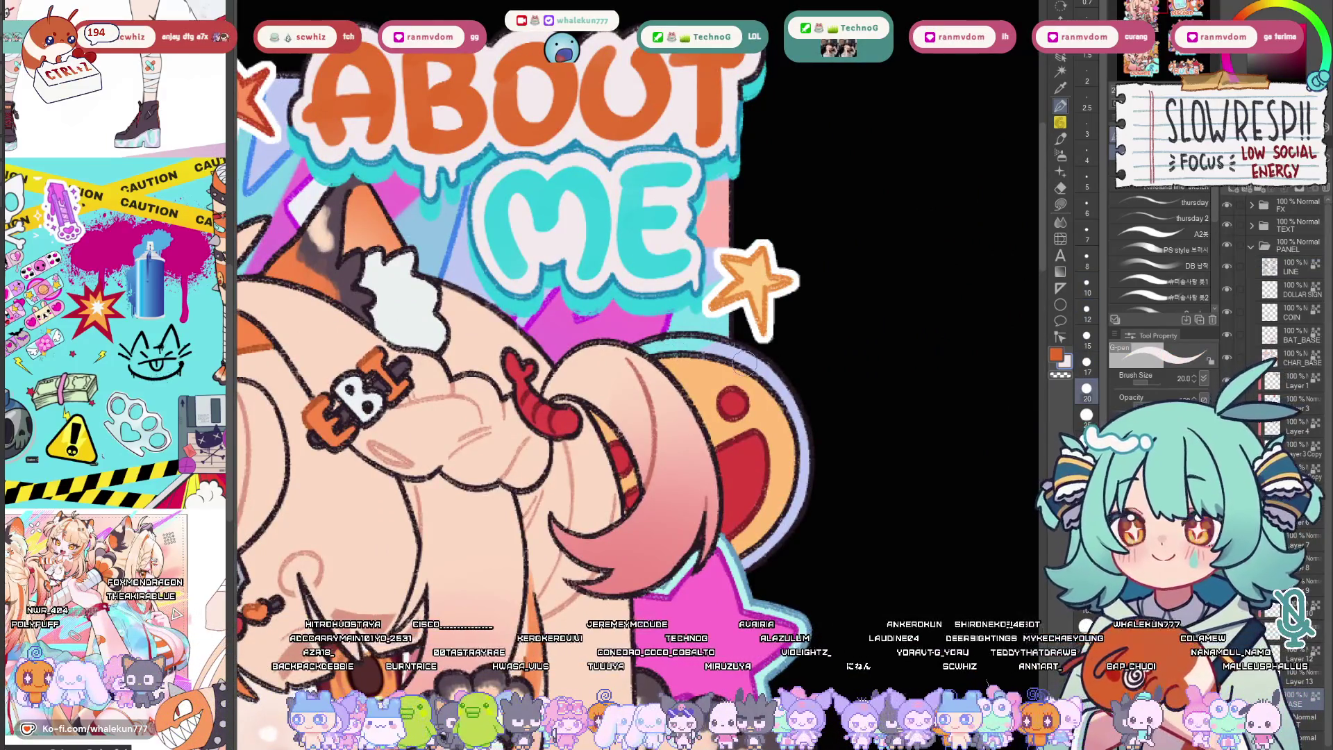
key("bracketright")
key("bracketright")
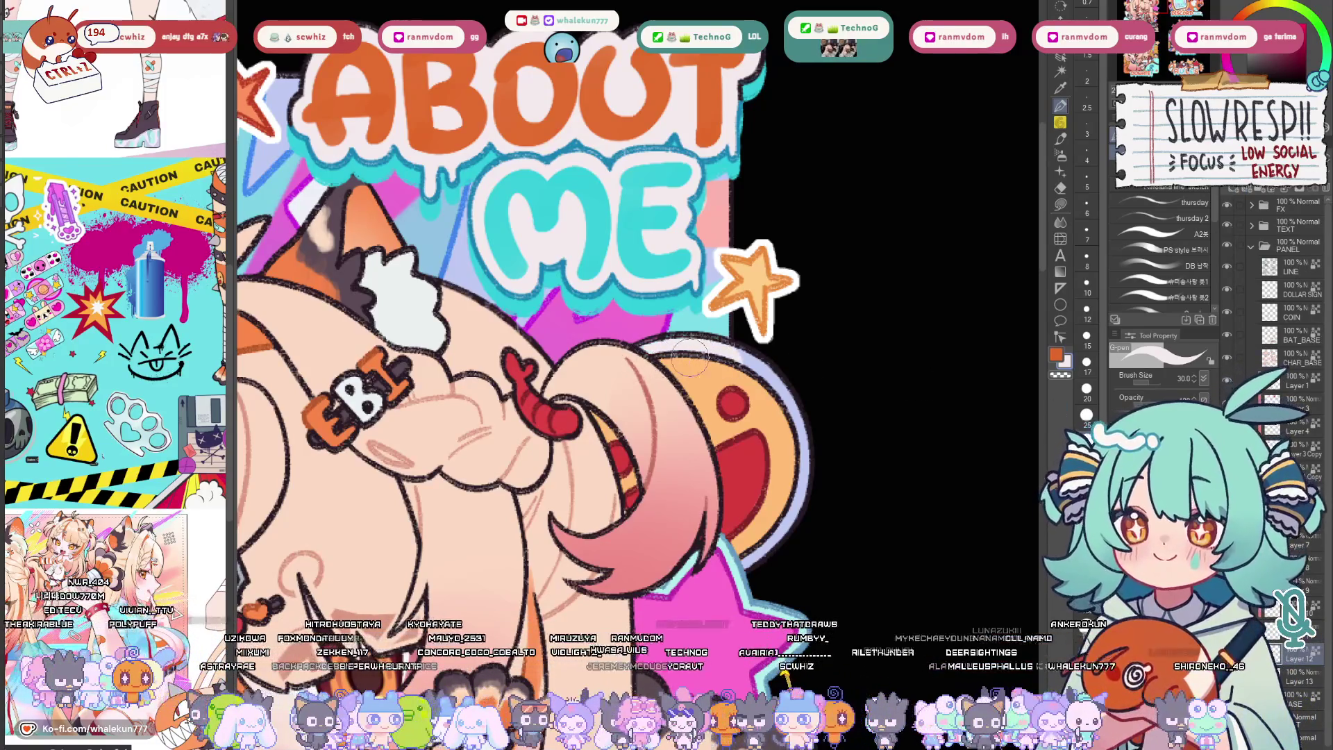
scroll(827, 514, "down", 5)
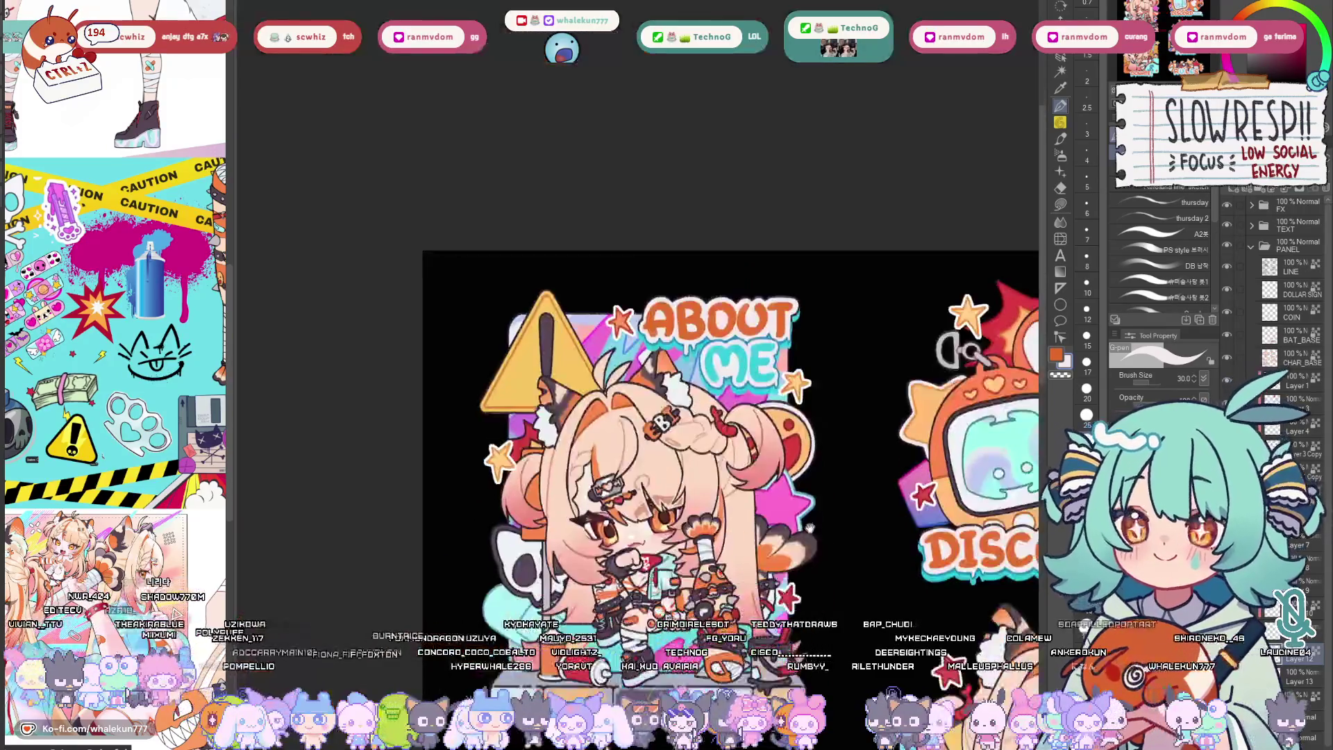
scroll(588, 437, "up", 2)
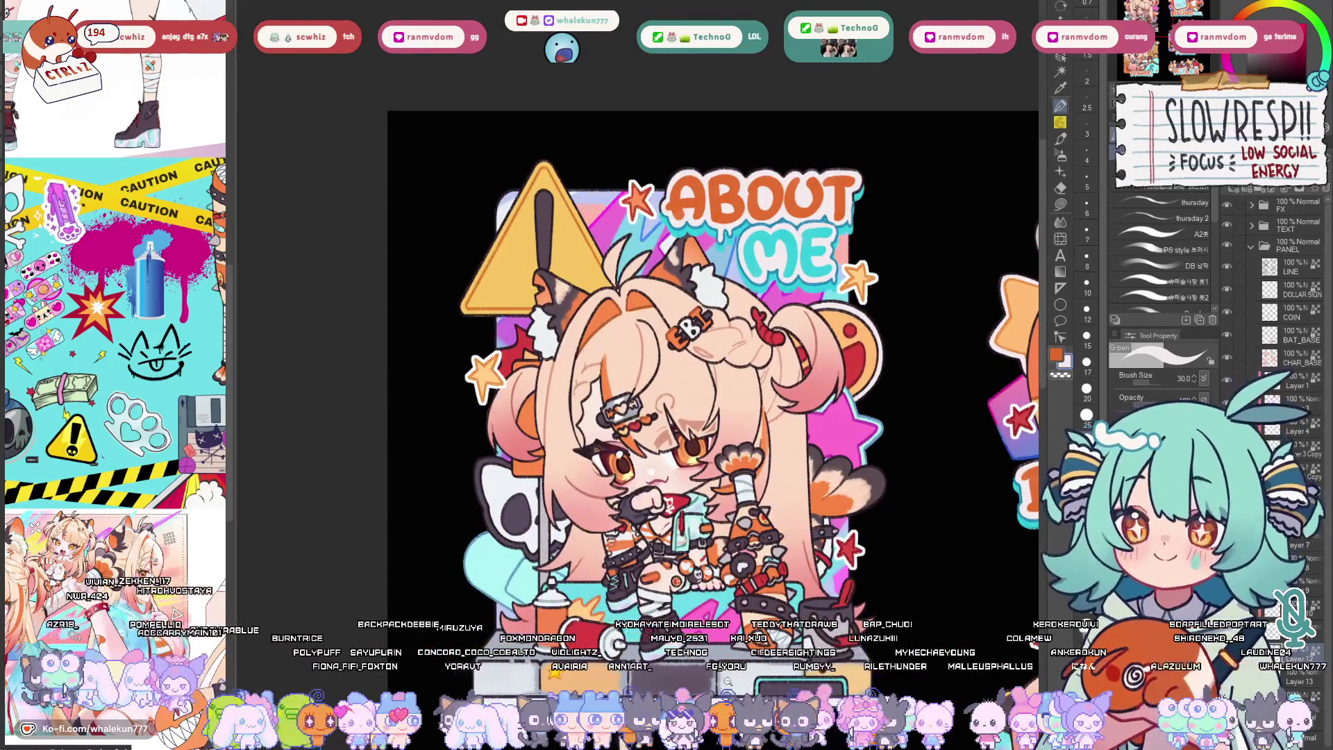
scroll(732, 523, "down", 3)
scroll(731, 523, "up", 1)
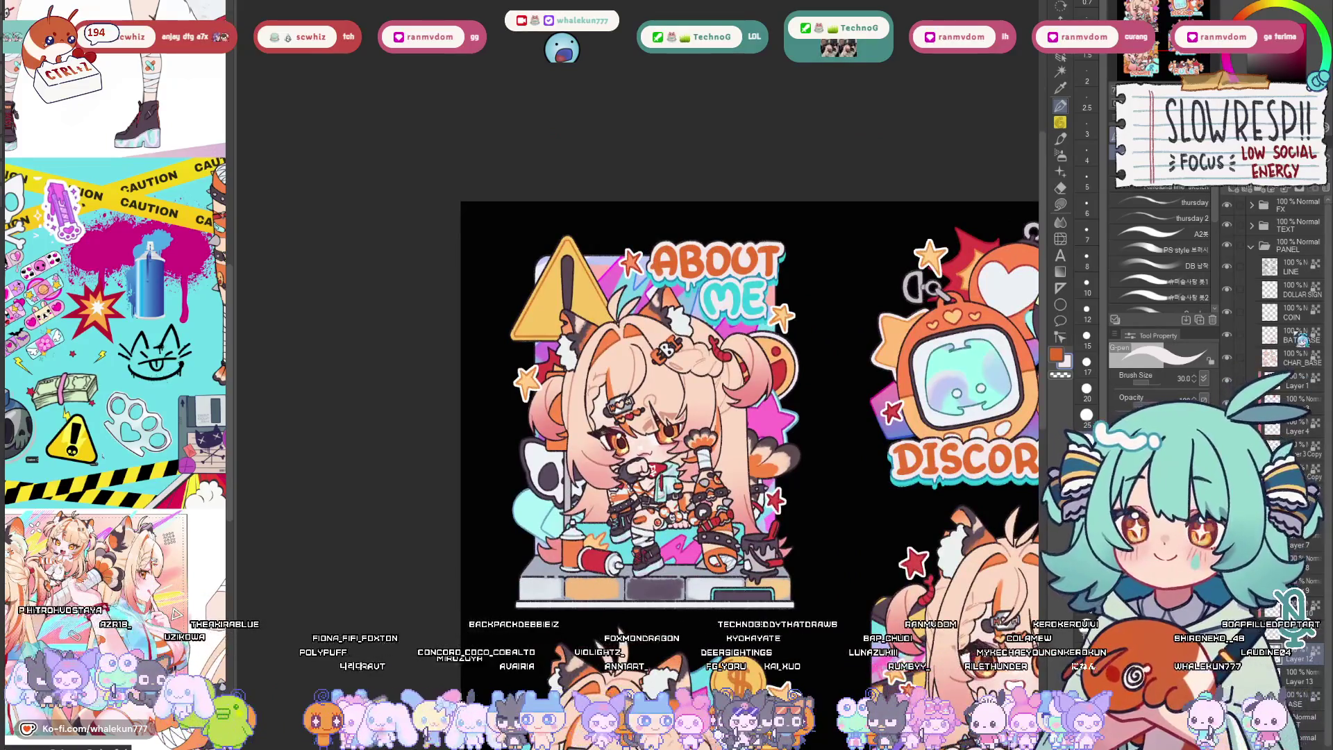
left_click(1291, 268)
scroll(782, 347, "up", 5)
key("bracketleft")
key("bracketleft")
key("bracketleft")
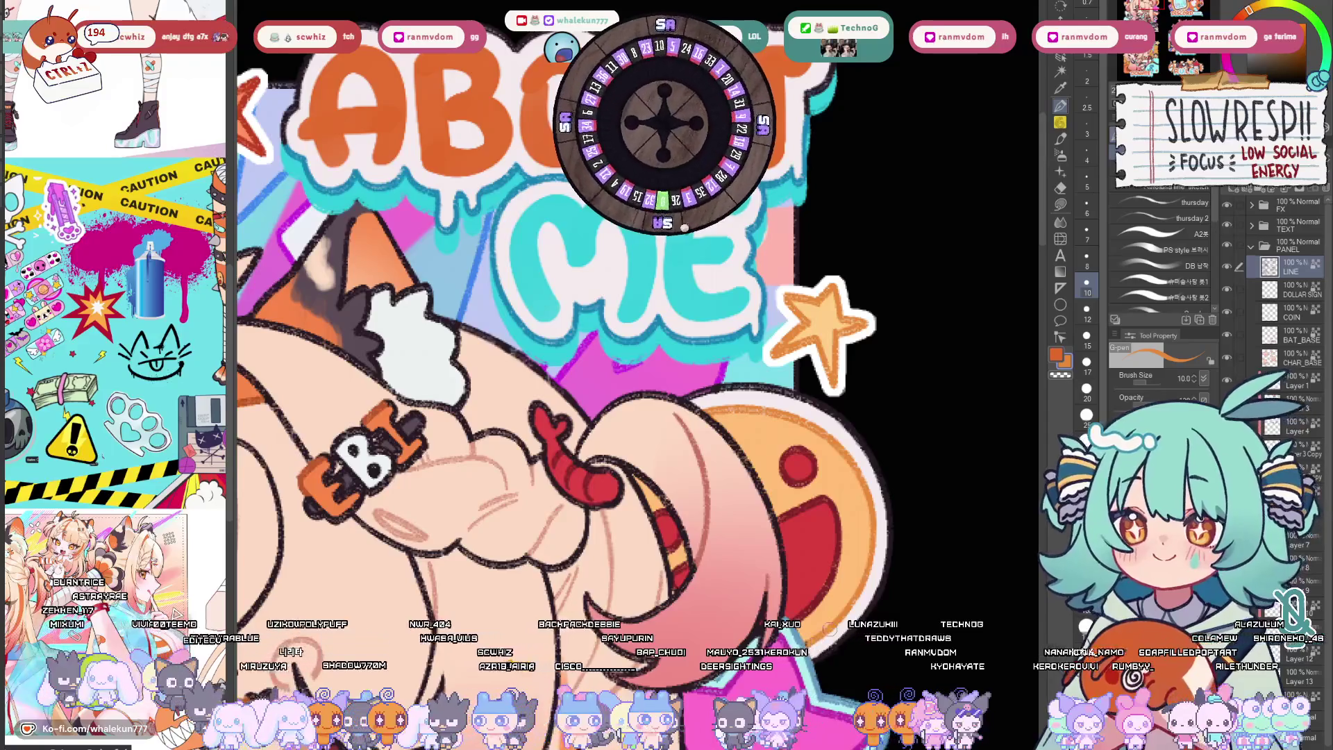
scroll(854, 526, "down", 3)
scroll(885, 498, "down", 2)
scroll(885, 498, "down", 2)
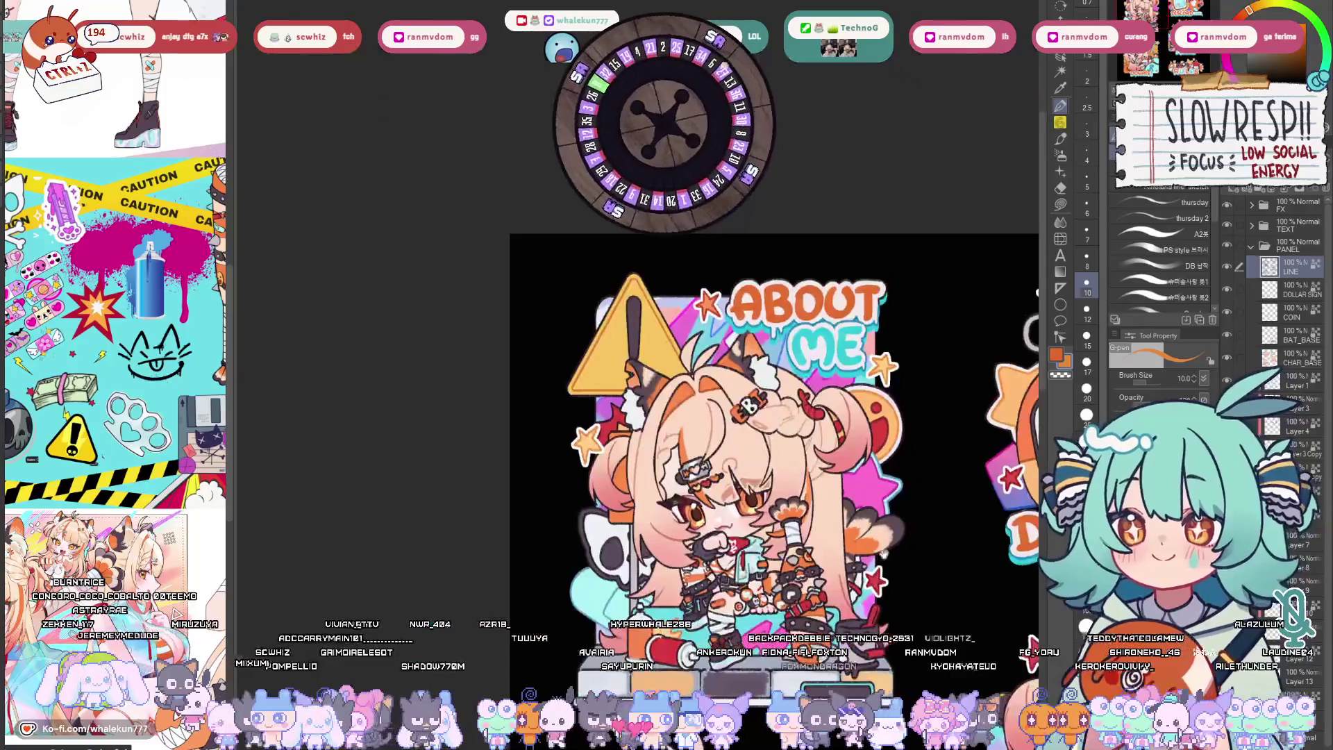
scroll(568, 393, "up", 3)
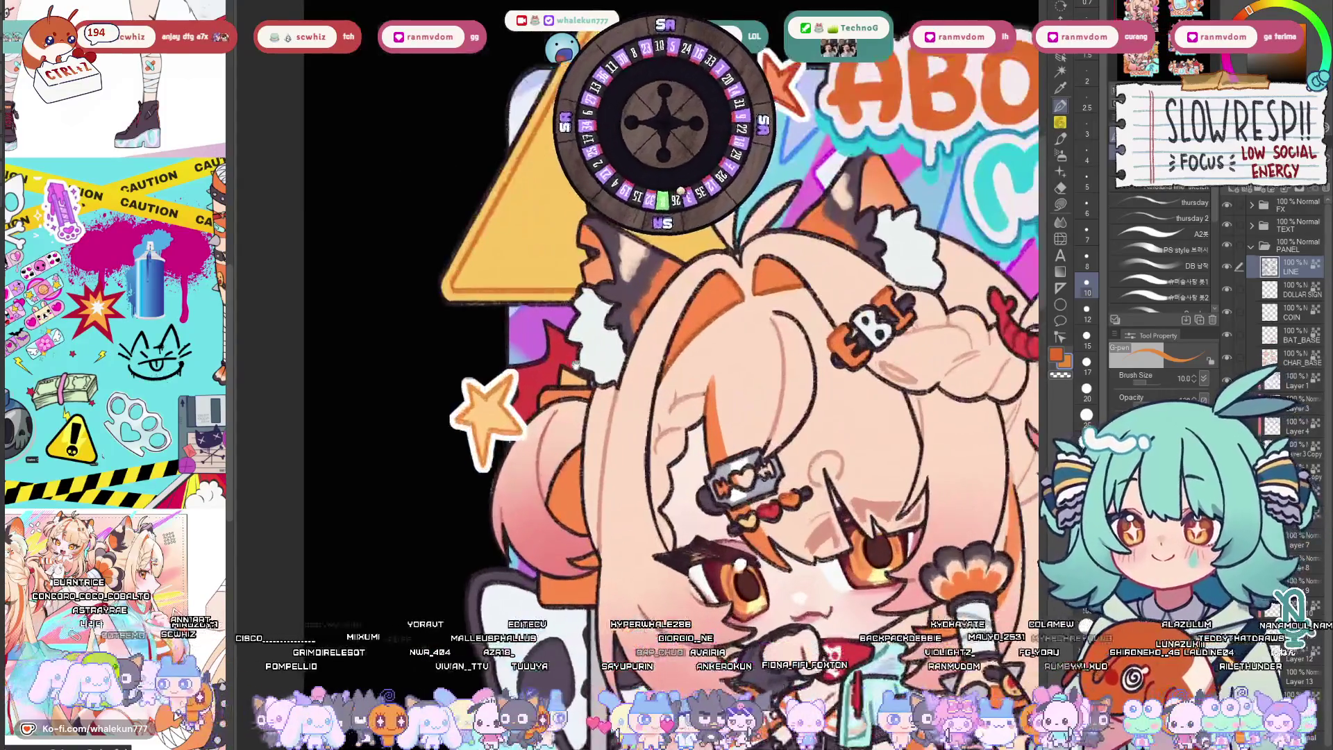
key("bracketleft")
key("bracketleft")
scroll(632, 373, "down", 3)
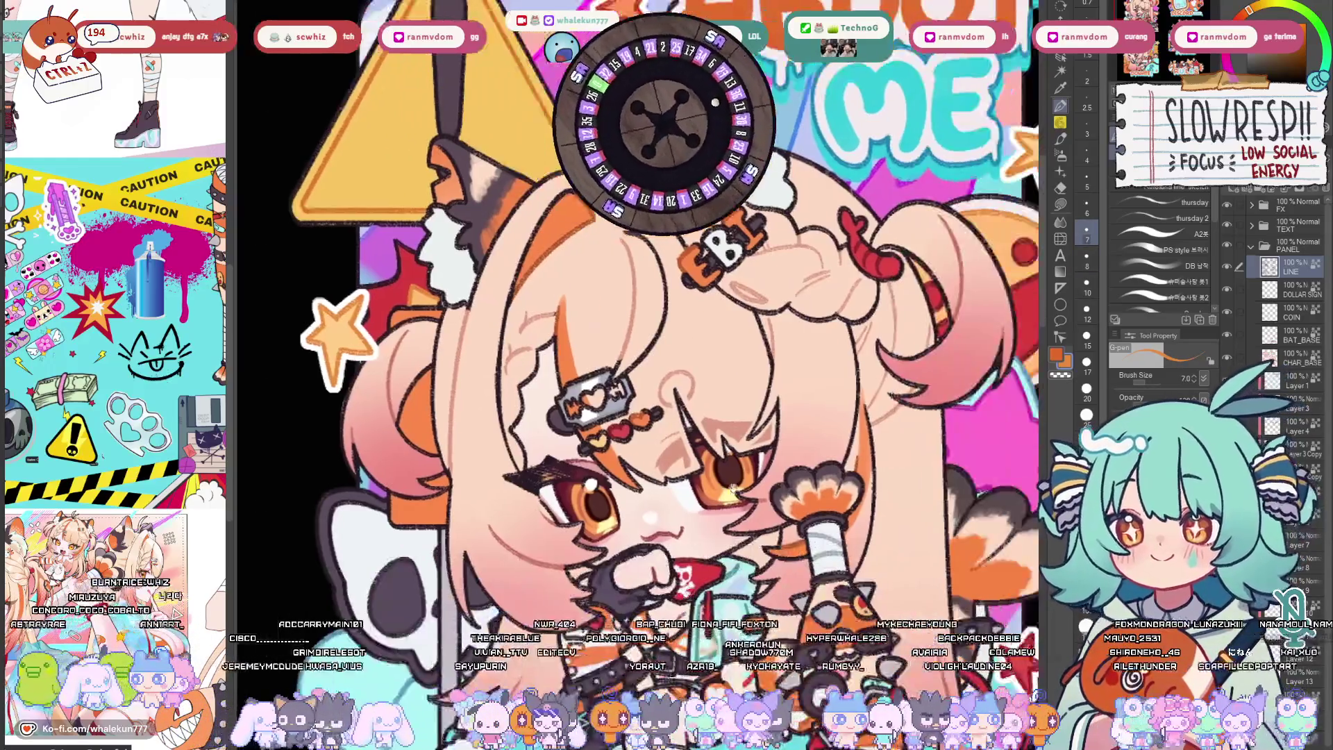
scroll(554, 568, "up", 3)
scroll(554, 569, "up", 3)
key("bracketright")
key("bracketright")
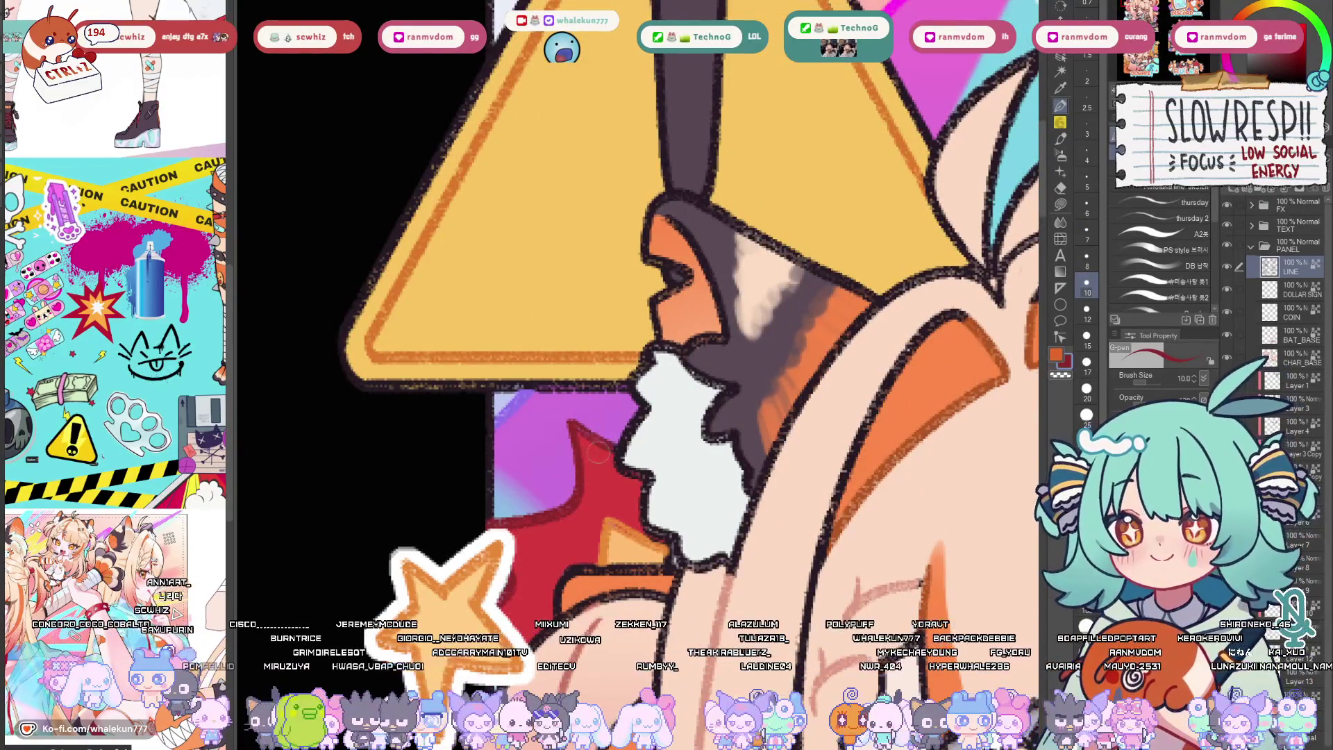
scroll(597, 444, "down", 5)
scroll(713, 581, "up", 2)
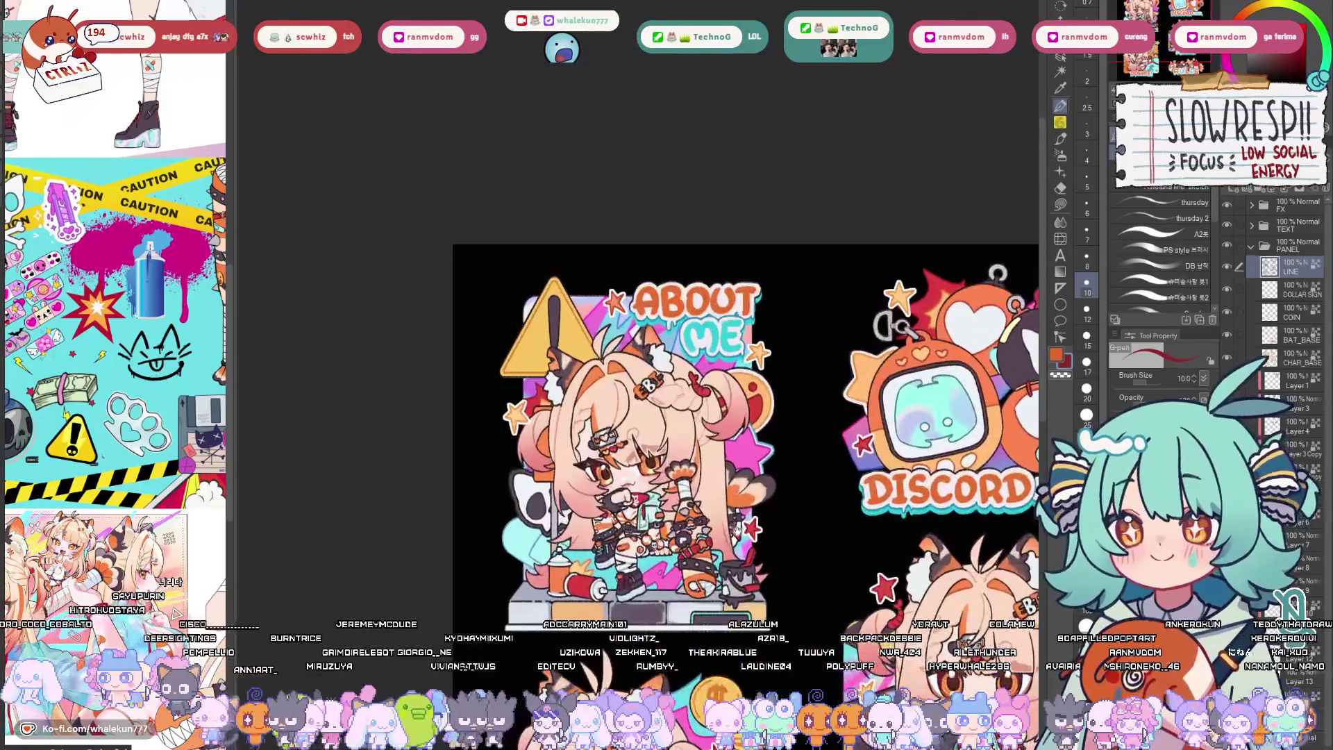
key("h")
key("h")
scroll(743, 611, "down", 3)
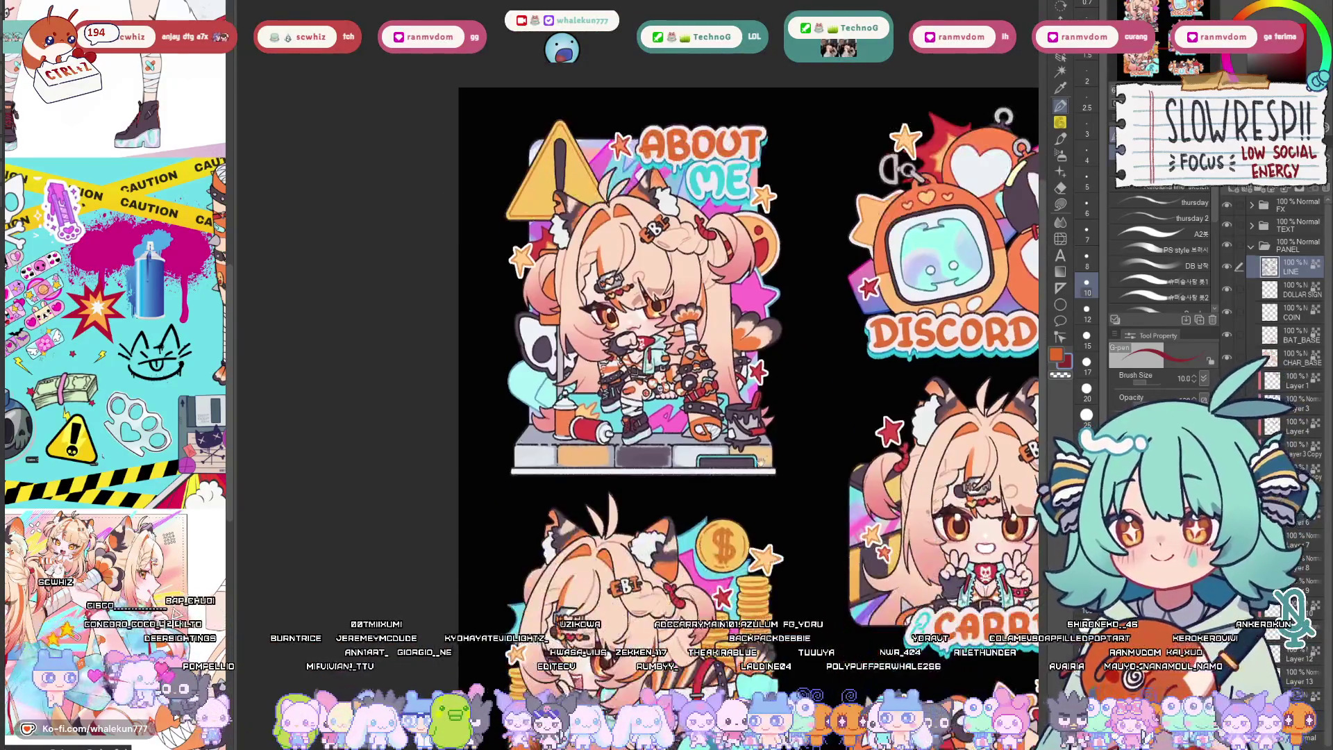
scroll(743, 590, "down", 2)
scroll(744, 566, "up", 6)
scroll(745, 565, "down", 3)
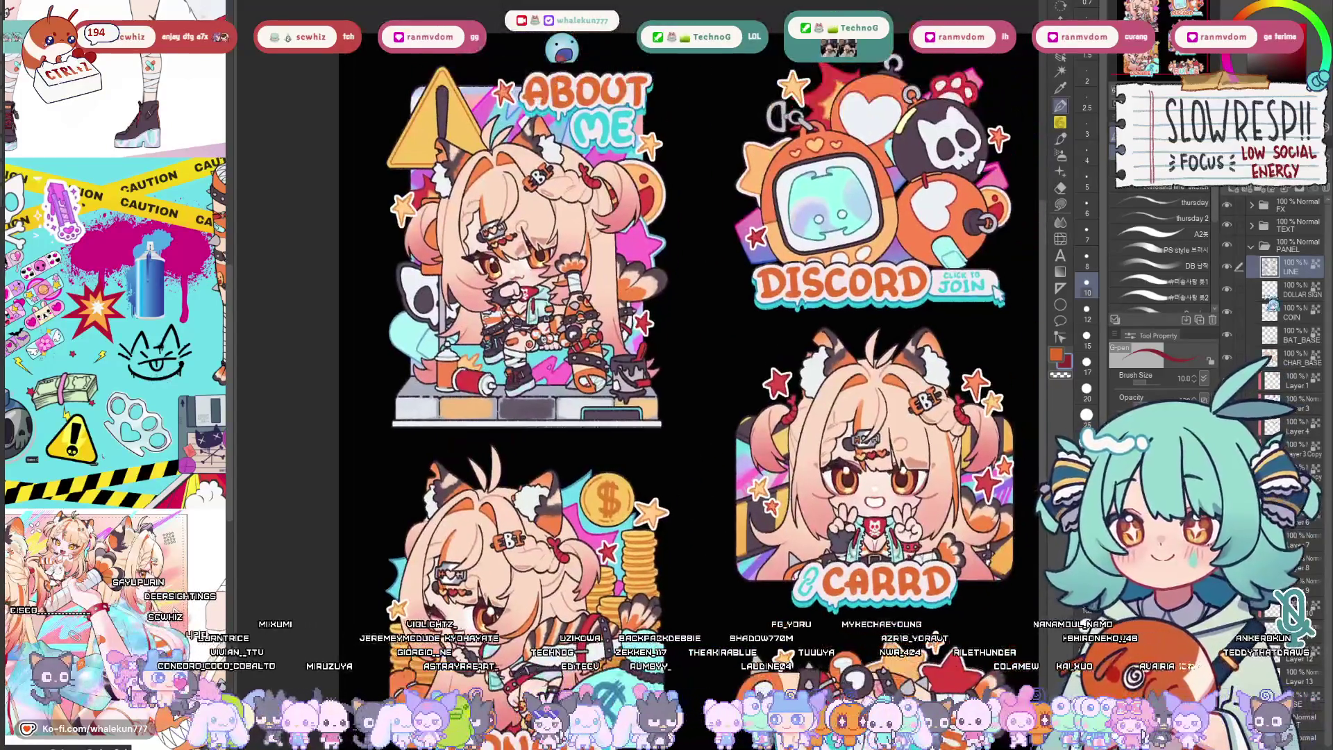
left_click(1252, 246)
scroll(866, 531, "up", 4)
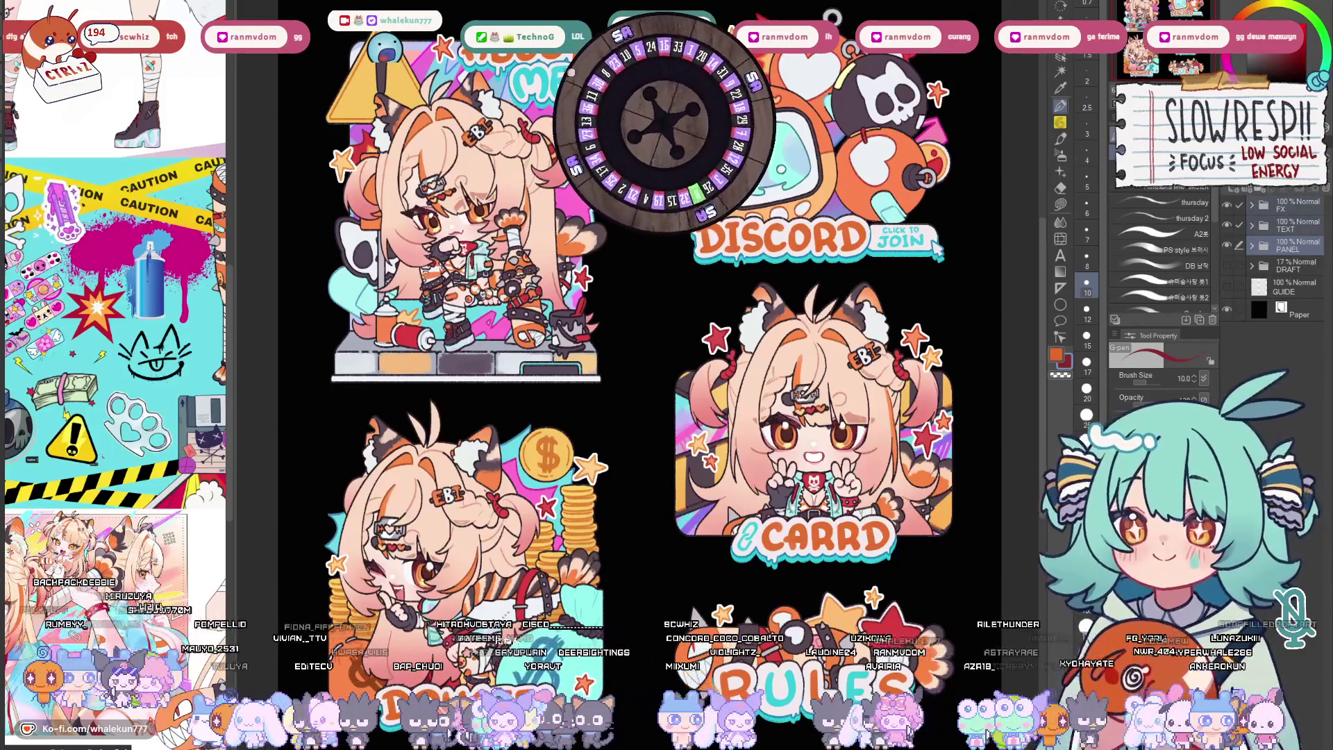
Add a new blank layer, Layer 15, above the DRAFT layer
key("ctrl+shift+n")
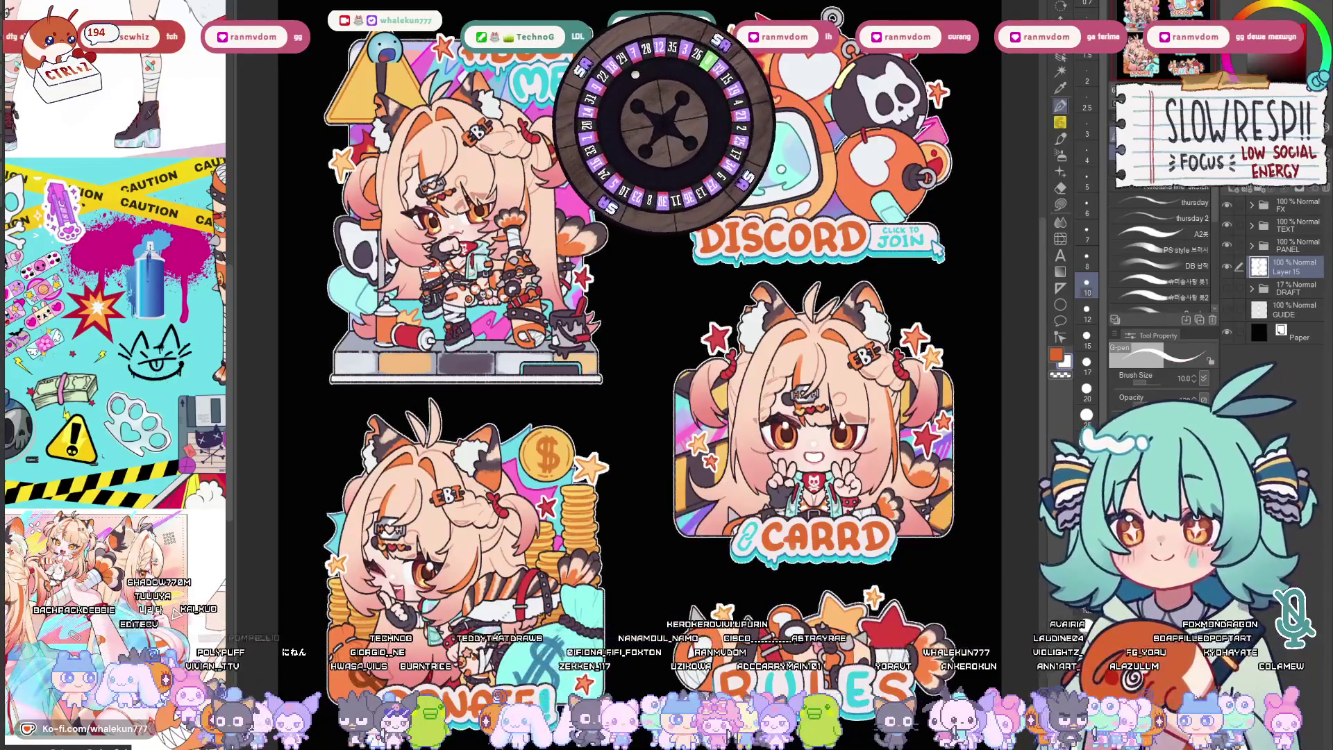
Create Layers 16–18 and fill them with solid cyan, red and orange
key("k")
key("ctrl+shift+n")
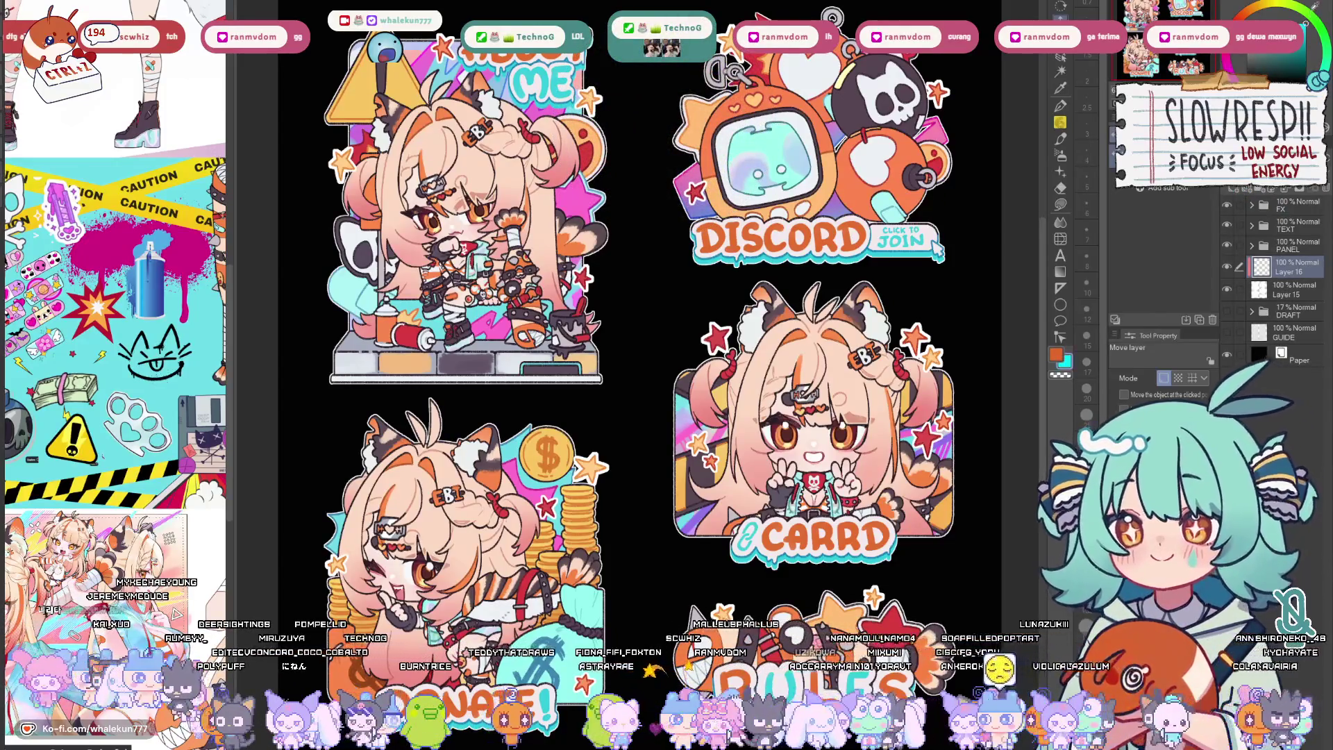
key("alt+BackSpace")
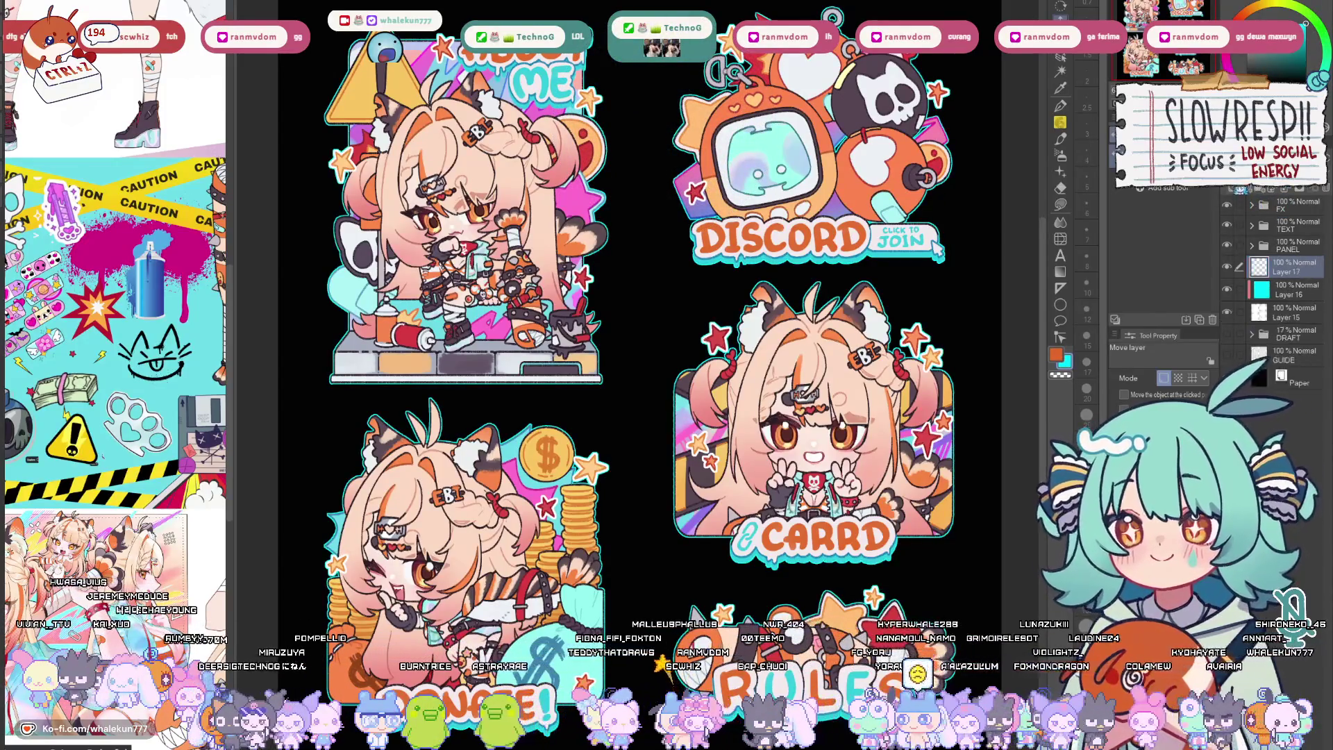
key("ctrl+shift+n")
key("alt+BackSpace")
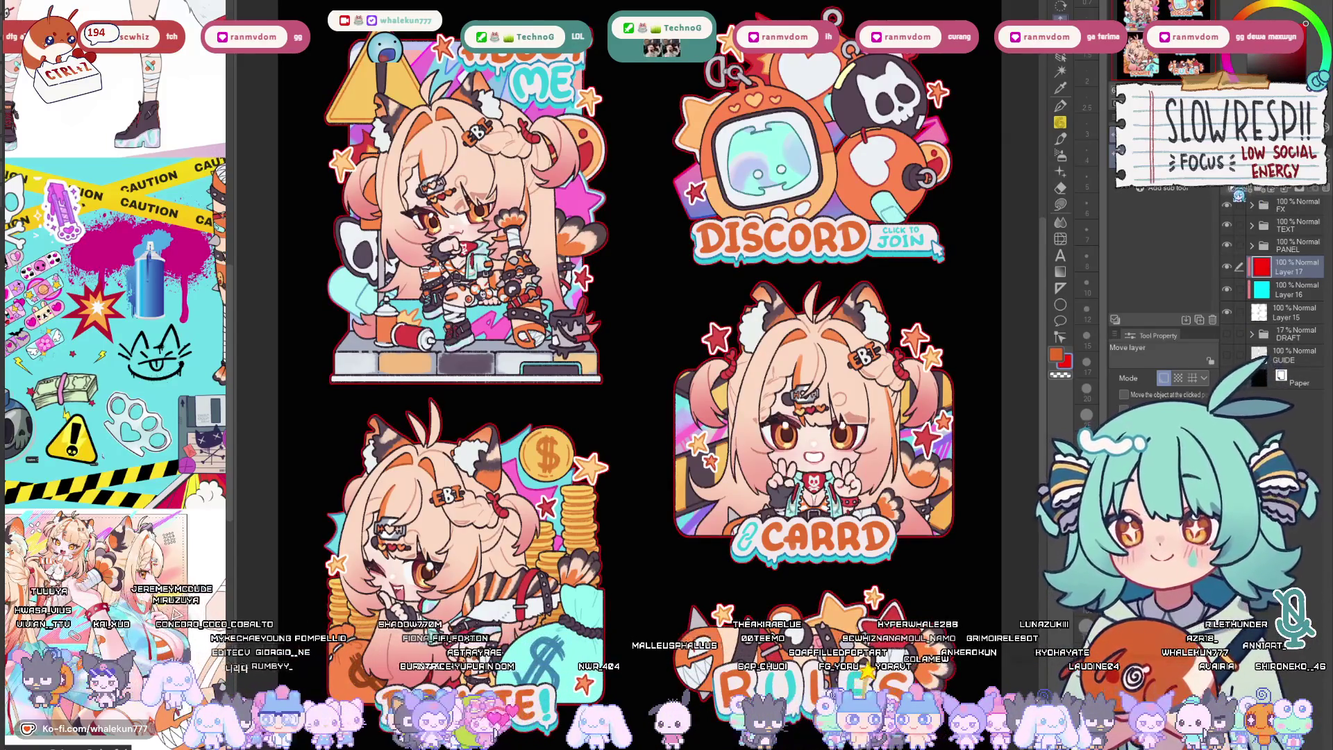
key("ctrl+shift+n")
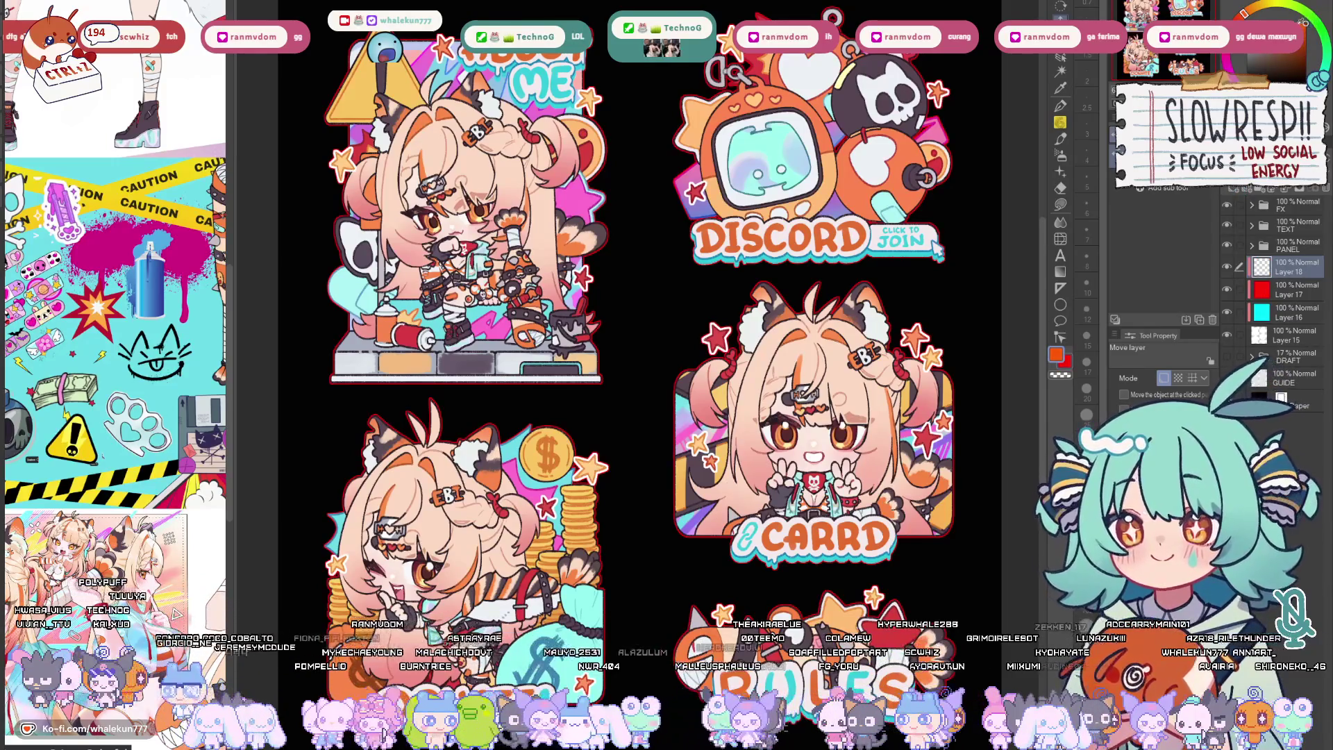
key("alt+BackSpace")
left_click_drag(1245, 12, 1253, 7)
Refill Layer 18 with a lighter orange and make Layers 15 and 16 visible
key("alt+BackSpace")
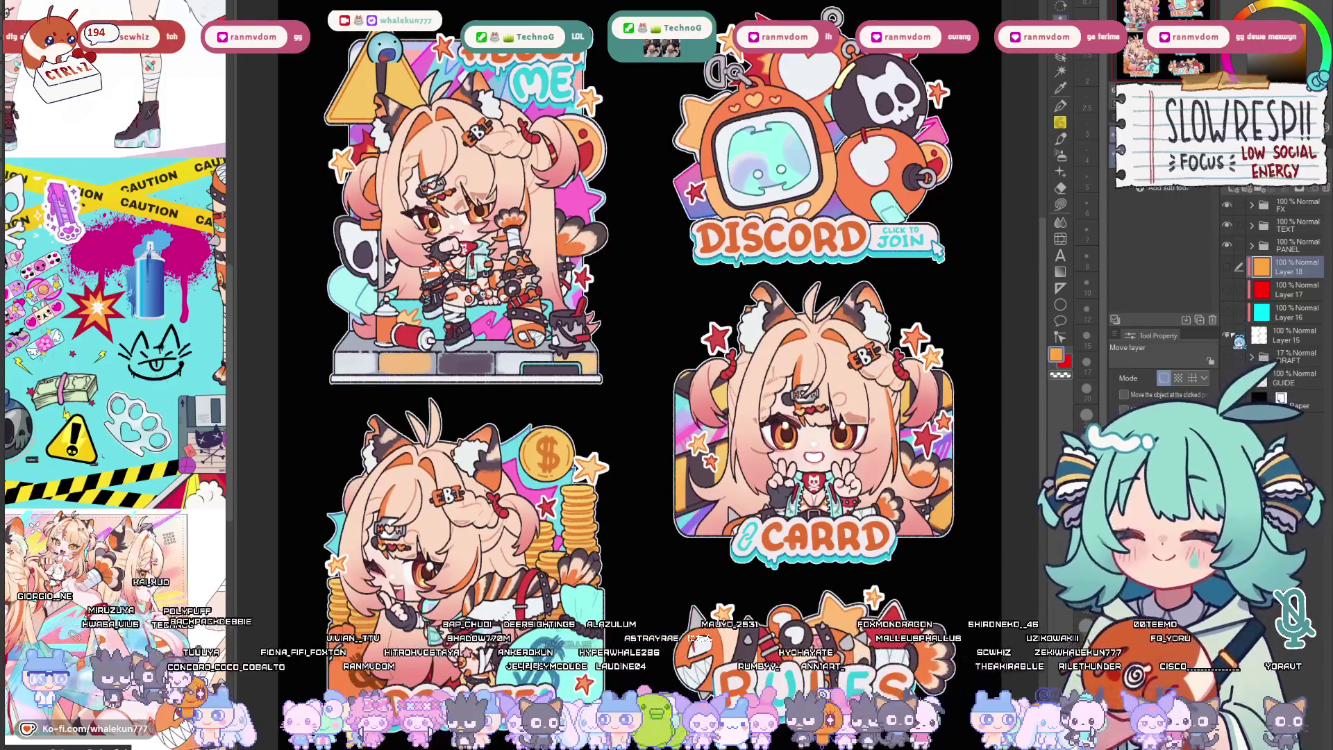
left_click(1226, 335)
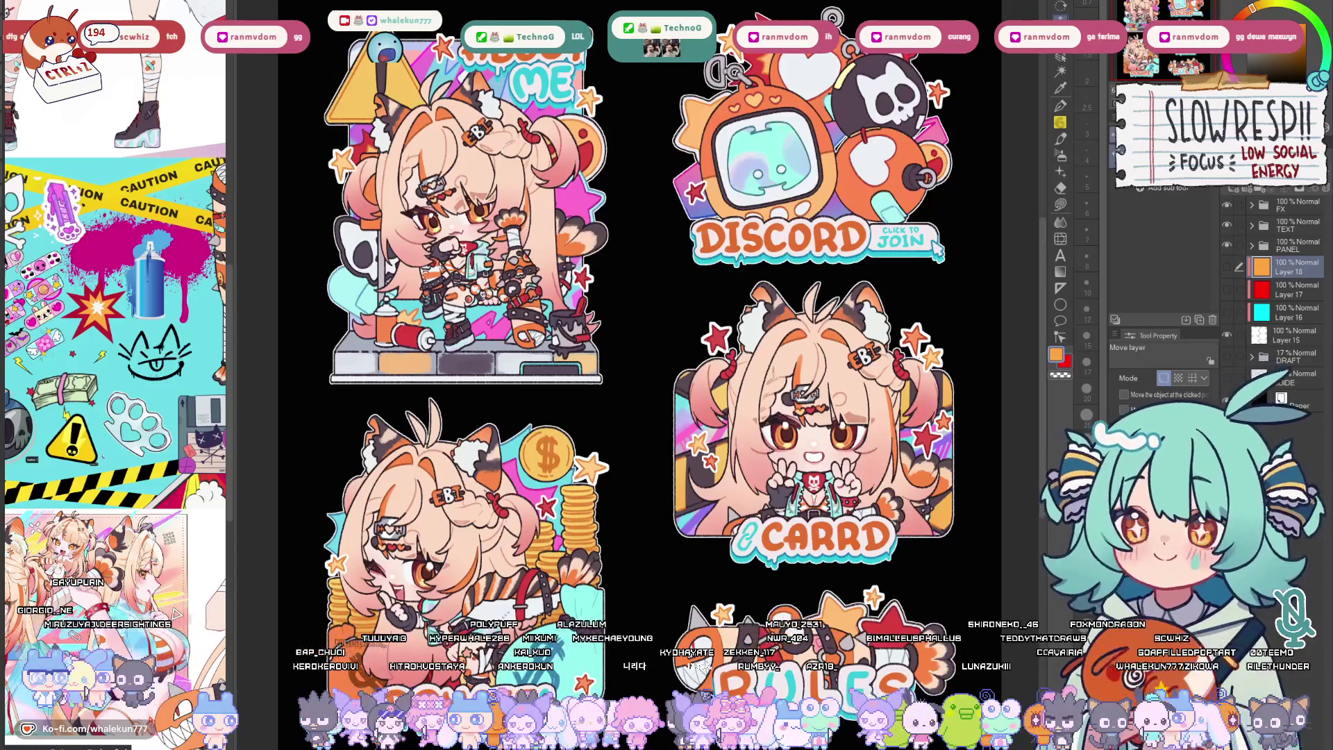
left_click(1228, 314)
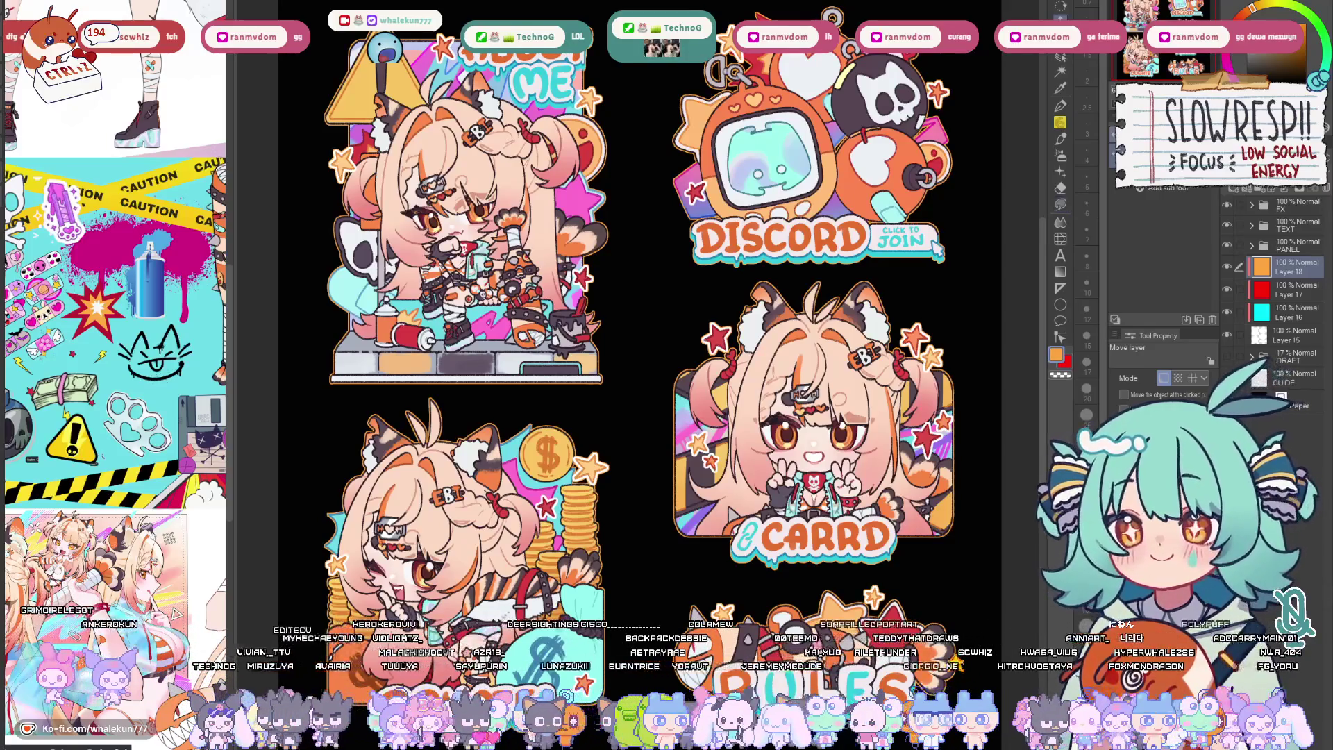
Add Layer 19 filled with magenta, then hide the four coloured outline layers
key("ctrl+shift+n")
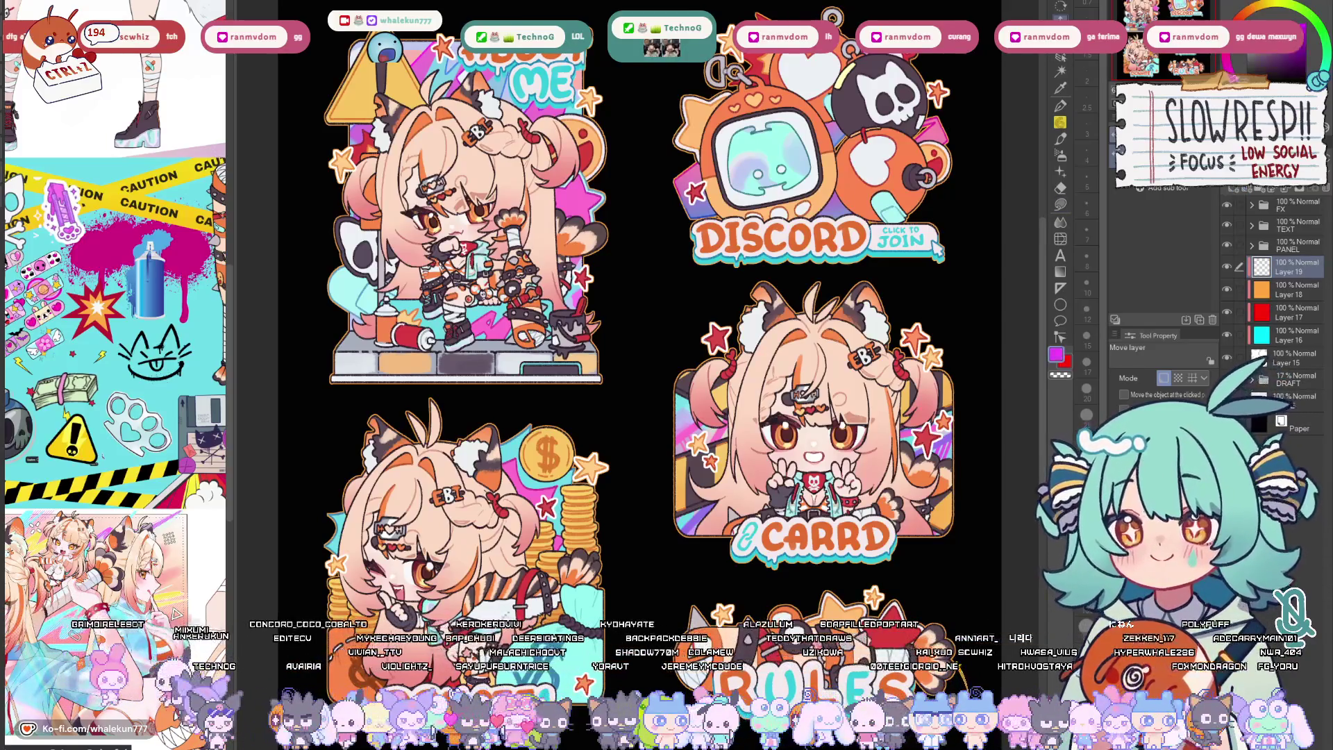
key("alt+BackSpace")
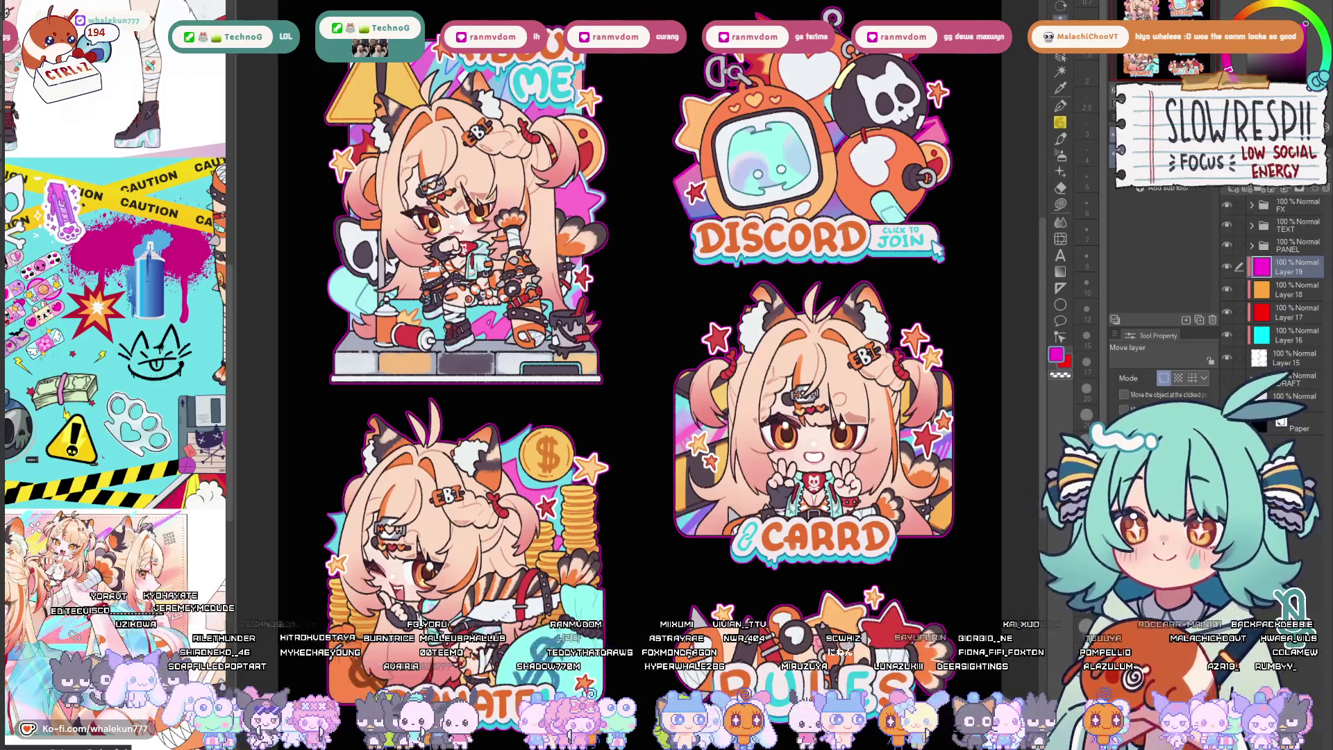
left_click_drag(1227, 265, 1234, 357)
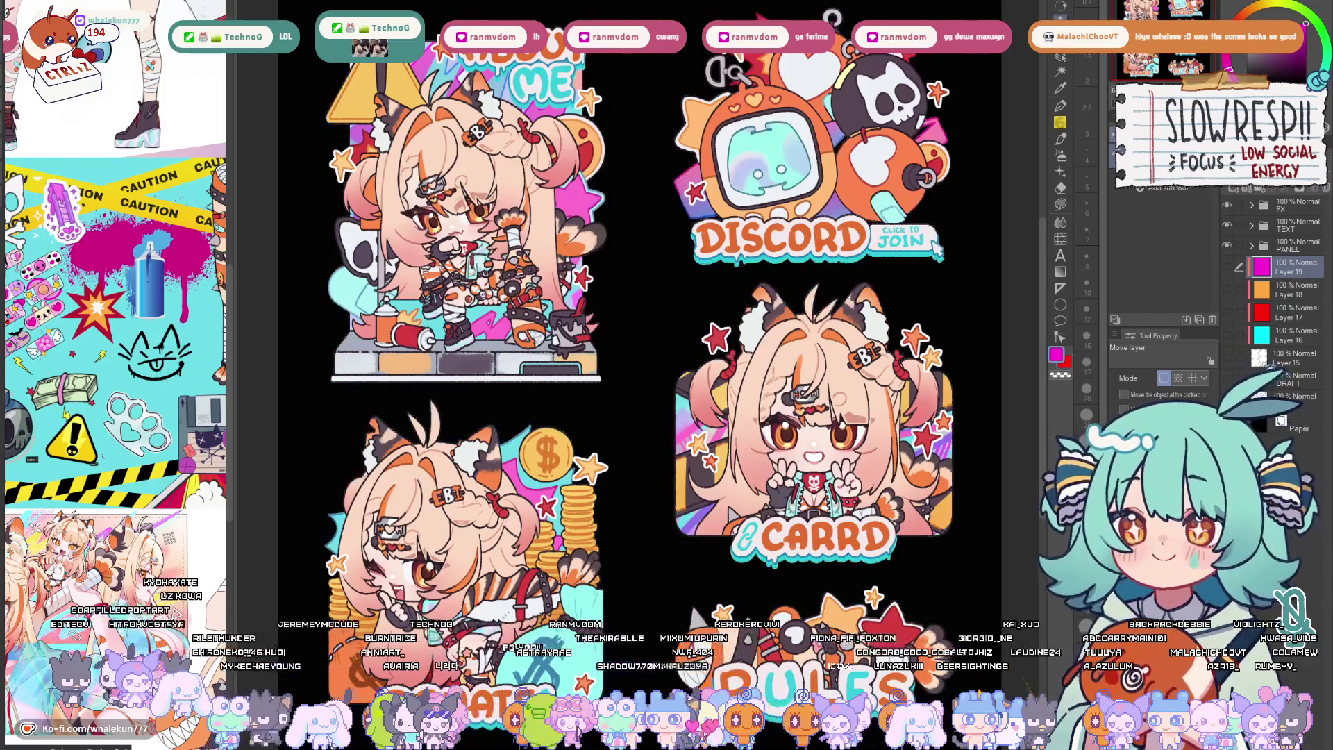
Group the artwork layers from Layer 15 to the PANEL folder into a new folder named PANELS
left_click(1293, 358)
left_click(1290, 245)
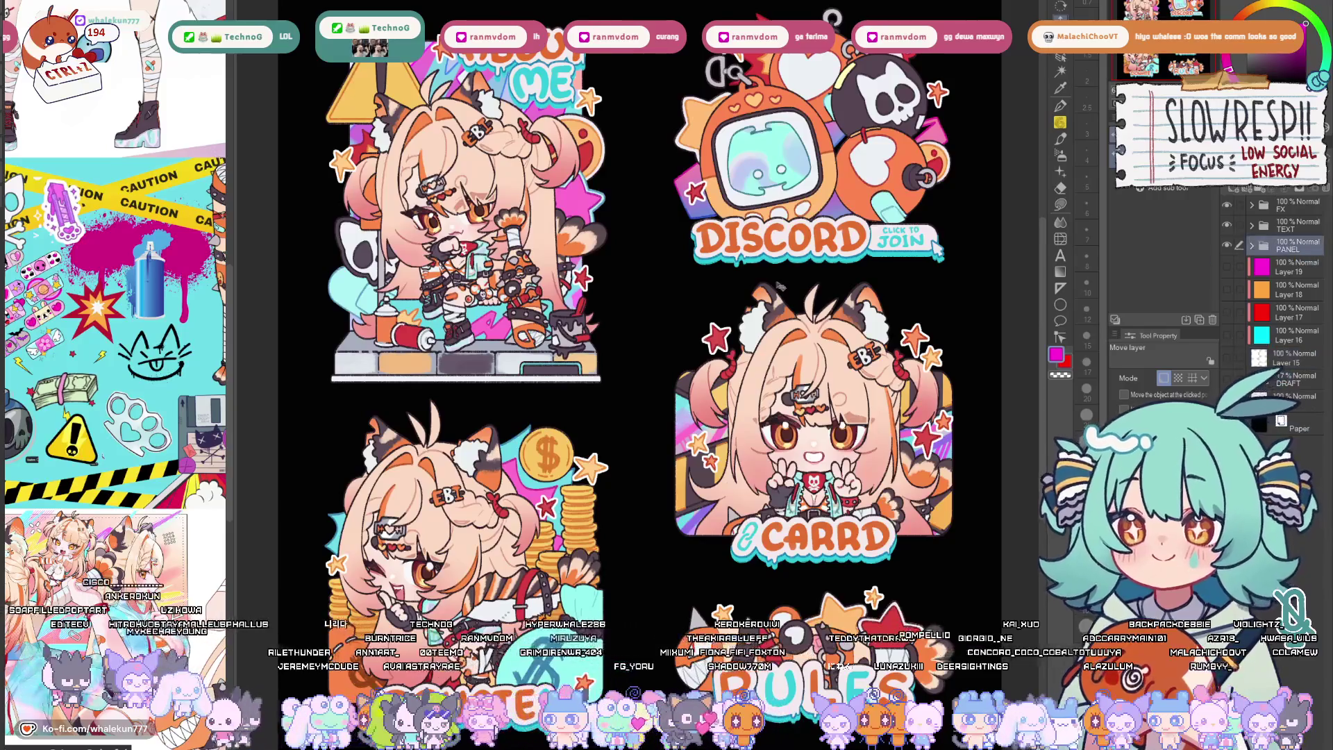
left_click_drag(621, 202, 595, 184)
key("h")
key("h")
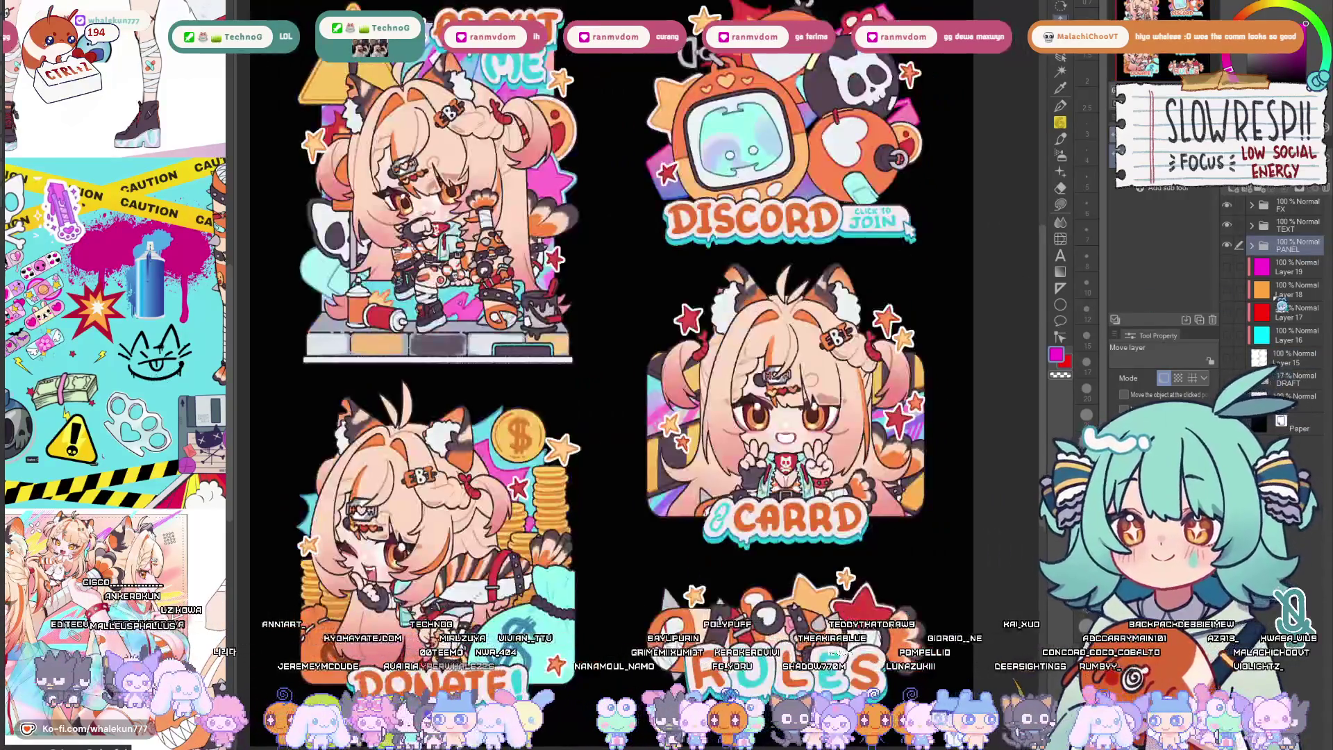
key("ctrl+g")
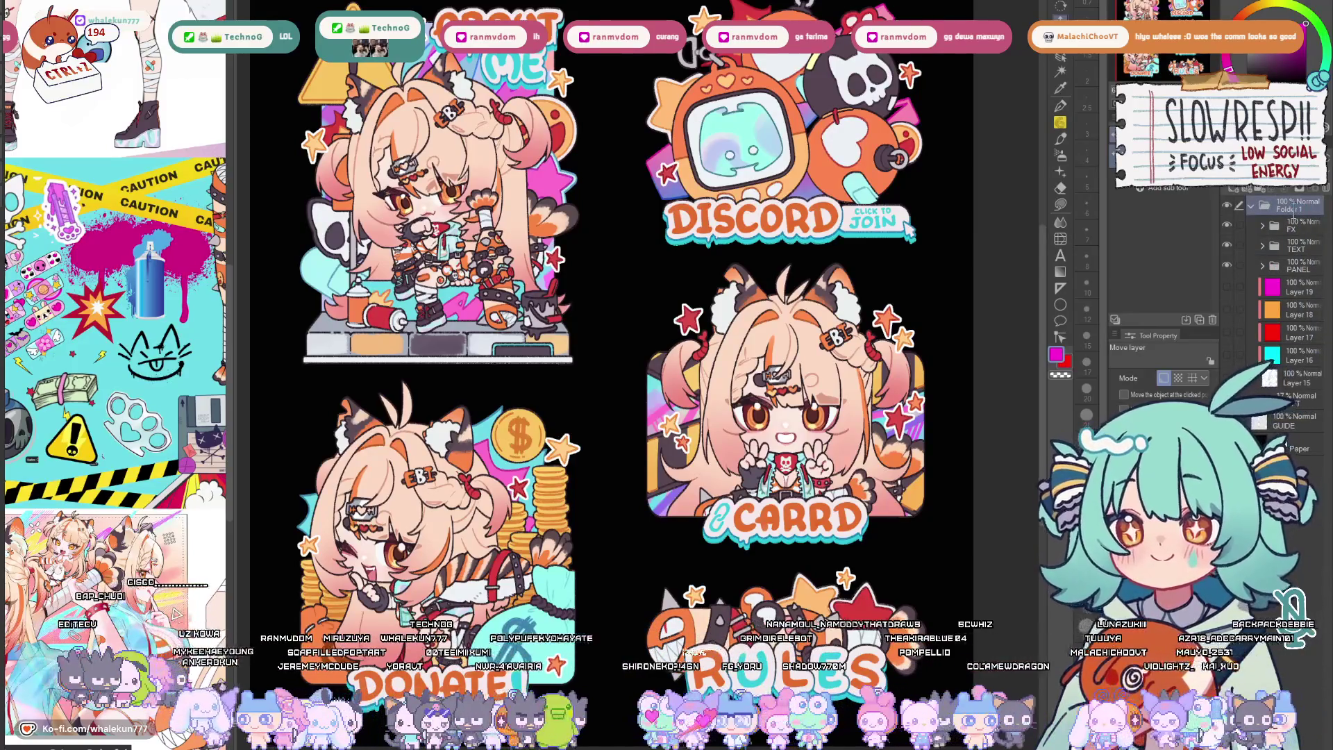
type("PANELS")
key("Return")
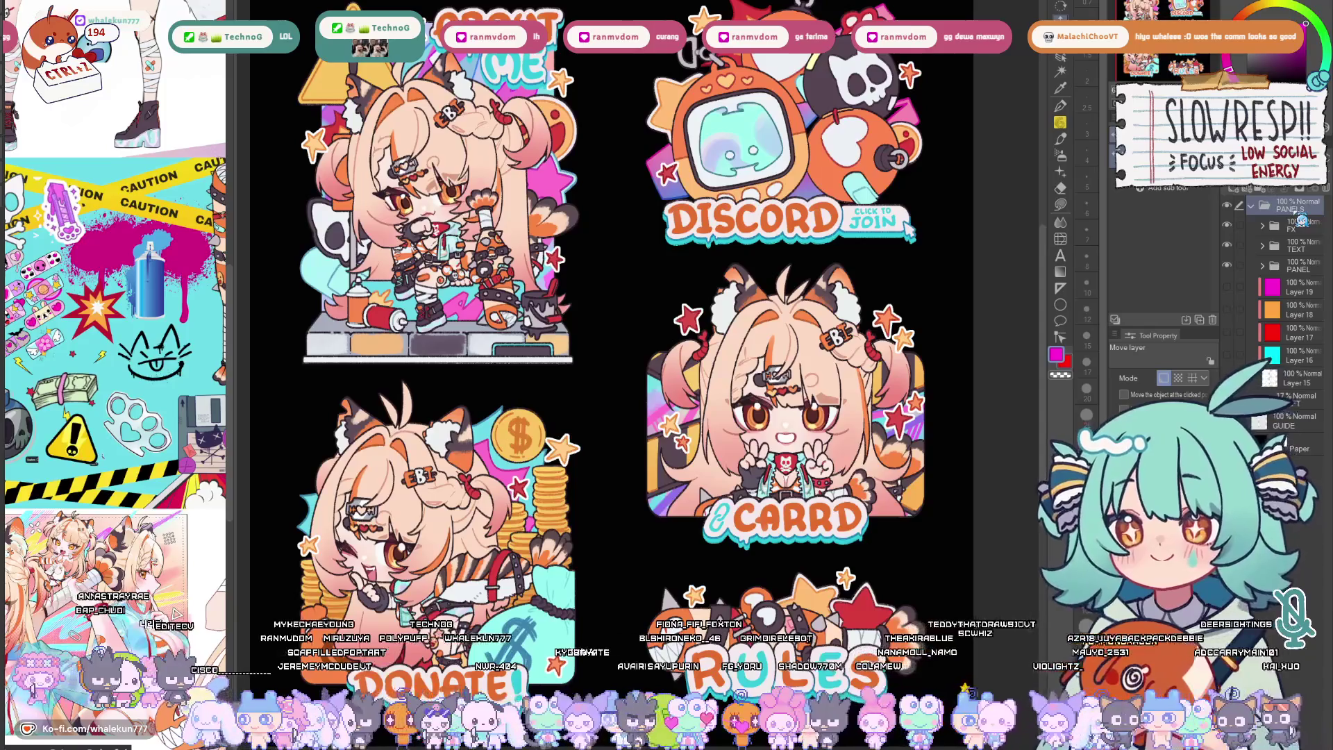
key("h")
key("h")
left_click_drag(601, 207, 647, 232)
scroll(647, 232, "down", 2)
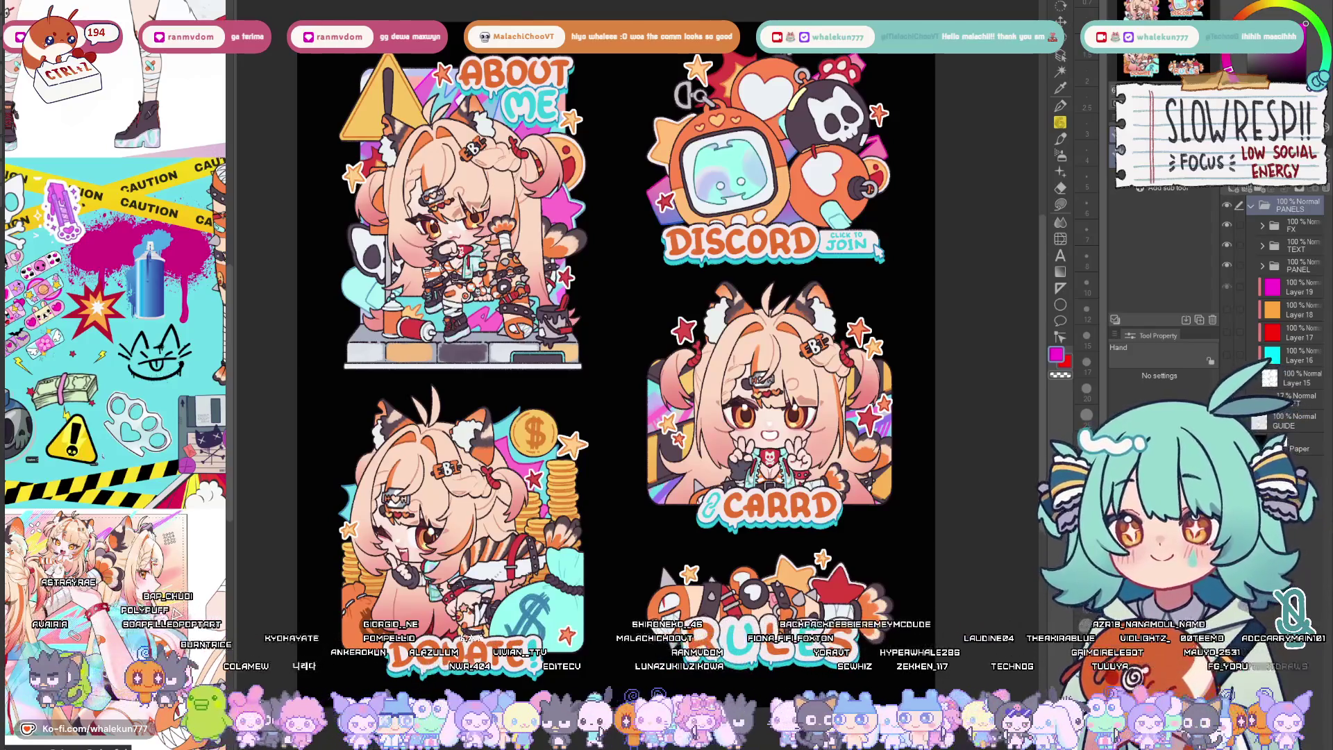
Delete Layer 18, merge magenta Layer 19 into Layer 15, and add a new Multiply layer
left_click(1296, 309)
left_click(1328, 194)
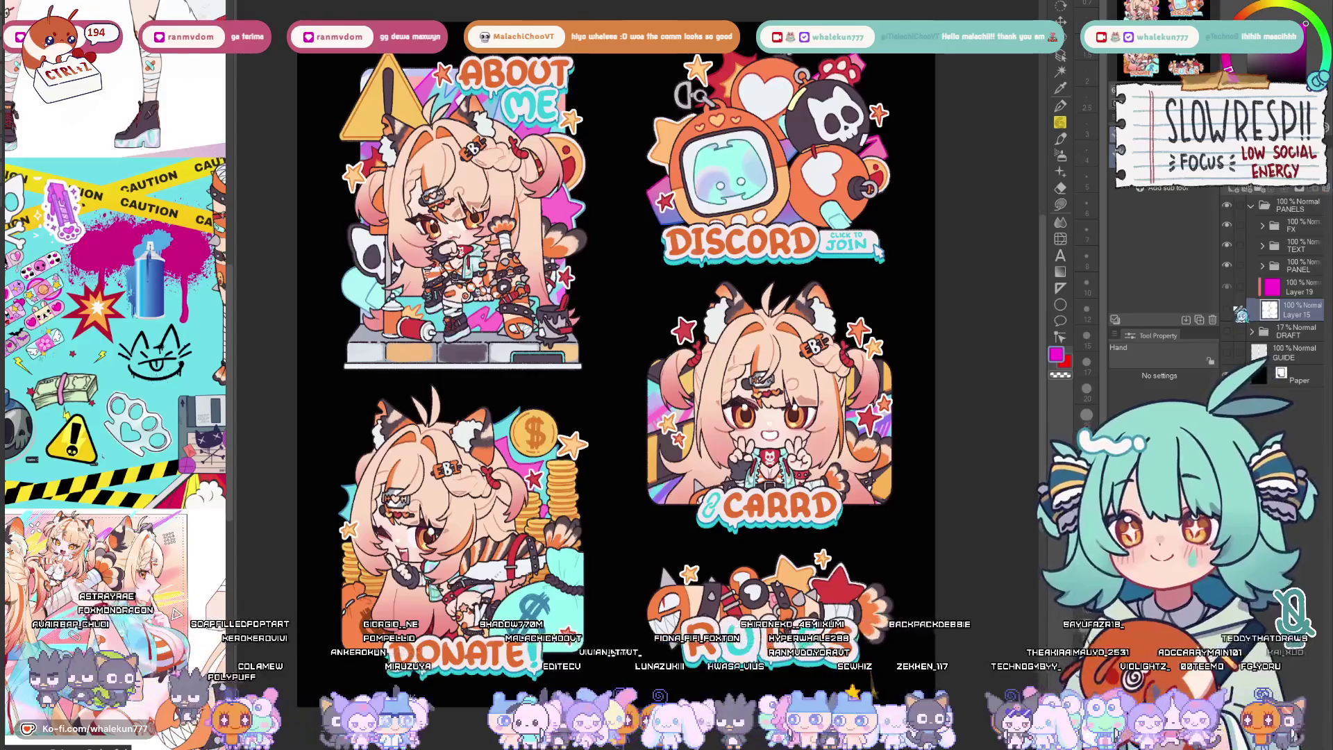
left_click(1296, 289)
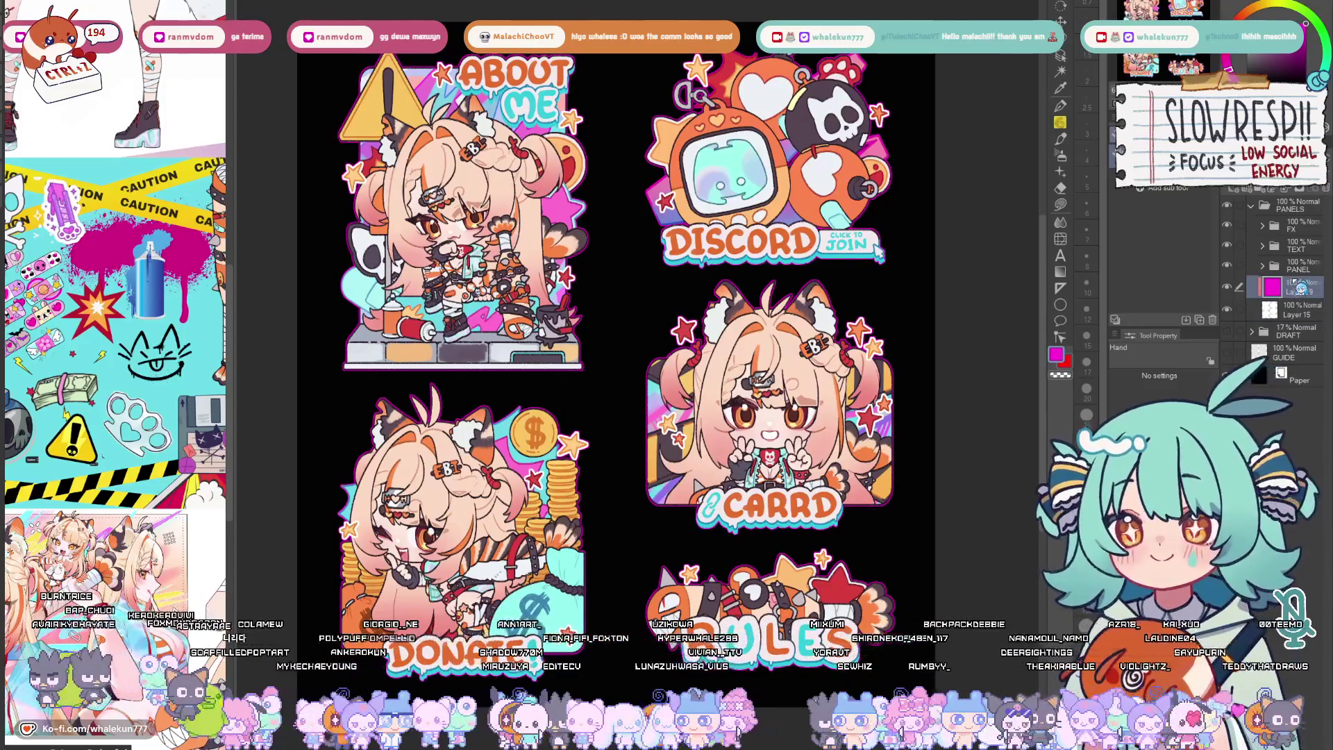
key("ctrl+e")
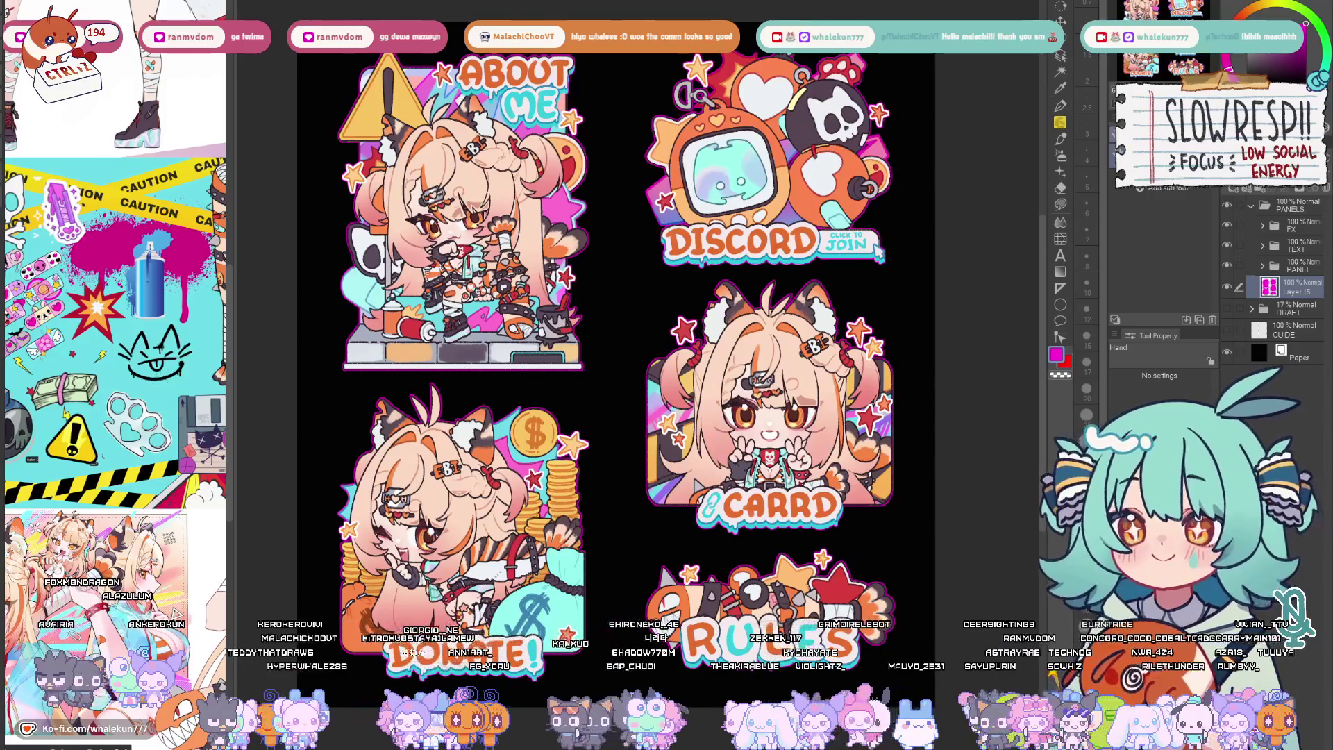
left_click(1243, 198)
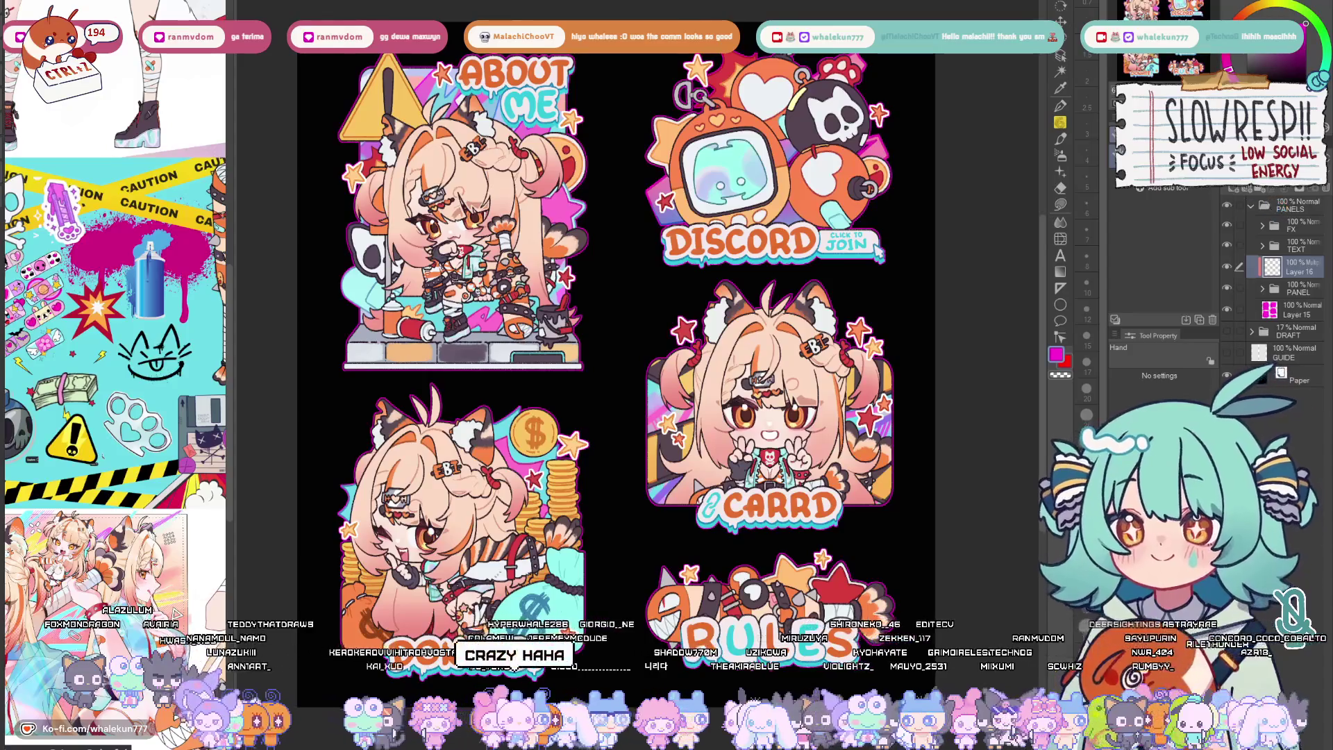
left_click(1257, 202)
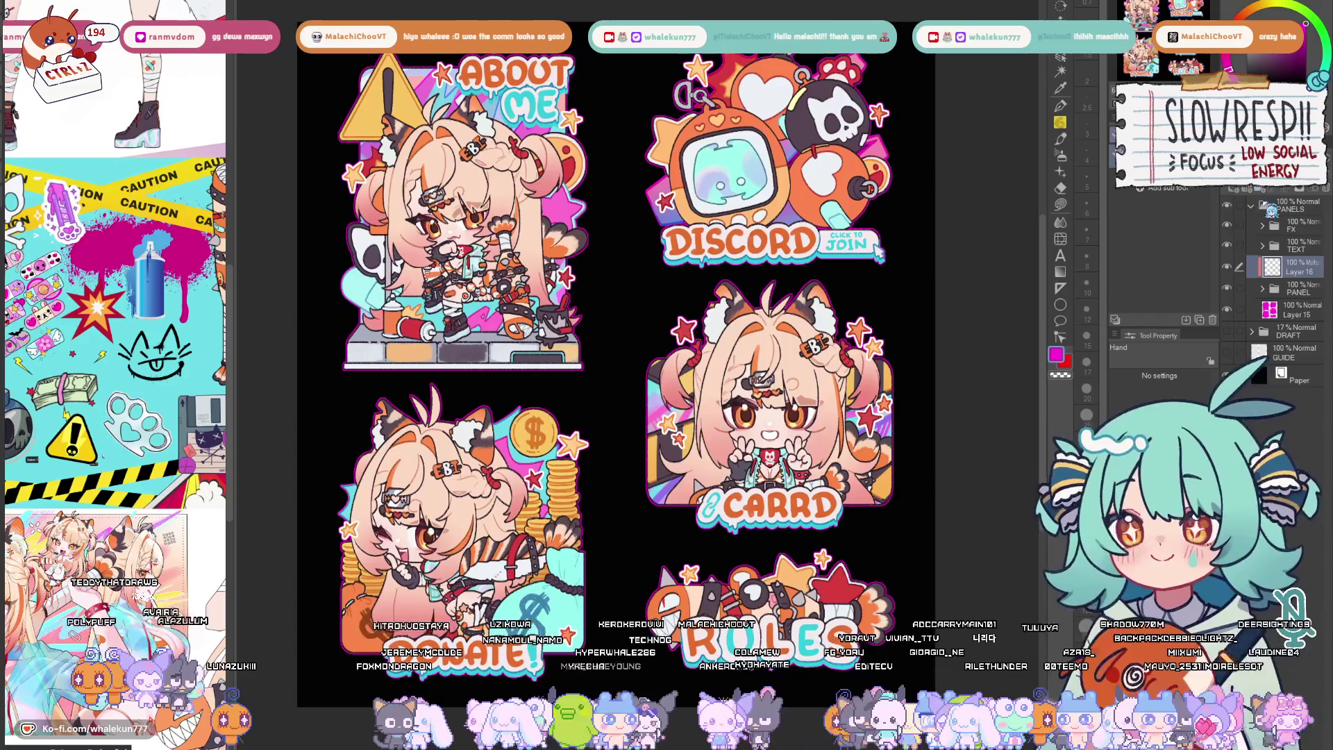
Switch to the pen and choose the A2 brush
key("p")
left_click(1191, 234)
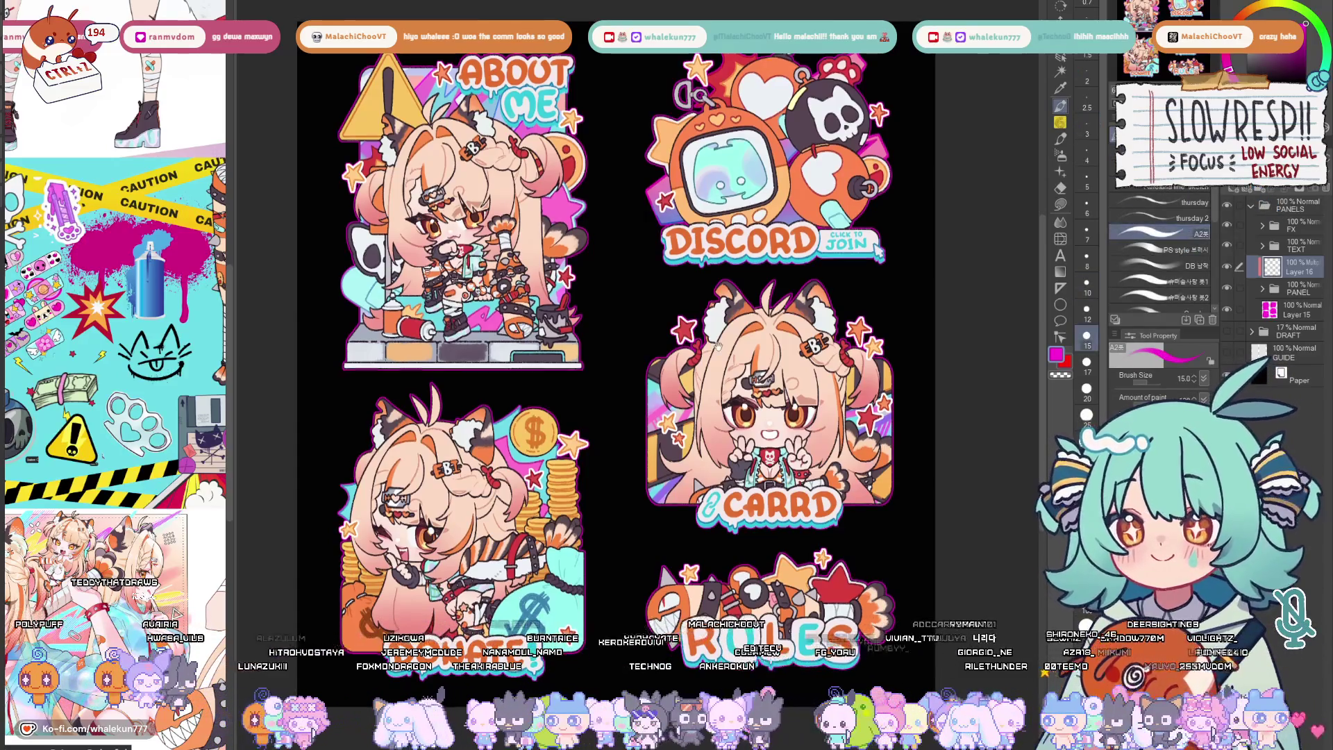
scroll(382, 193, "up", 2)
scroll(626, 346, "up", 2)
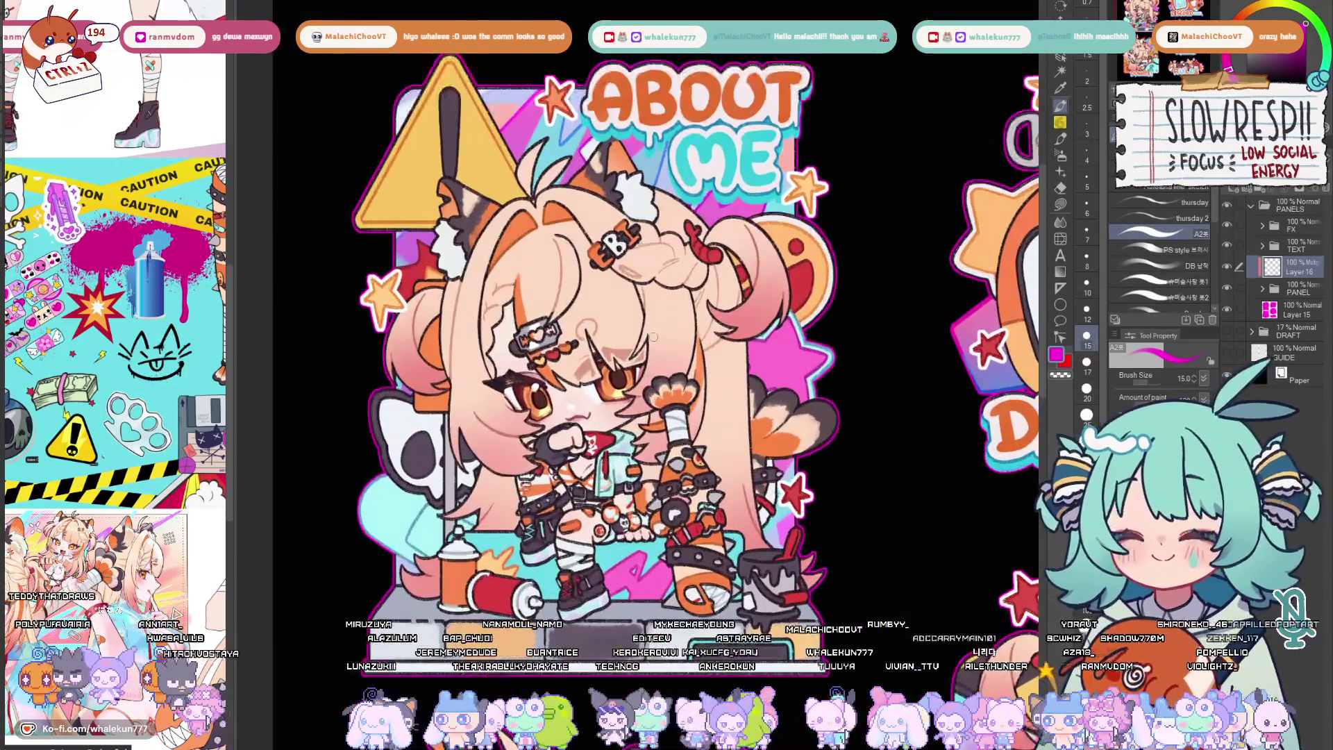
Inspect the PANEL sublayers, merging the LINE layer down and then undoing the merge
left_click(1262, 291)
left_click(1305, 421)
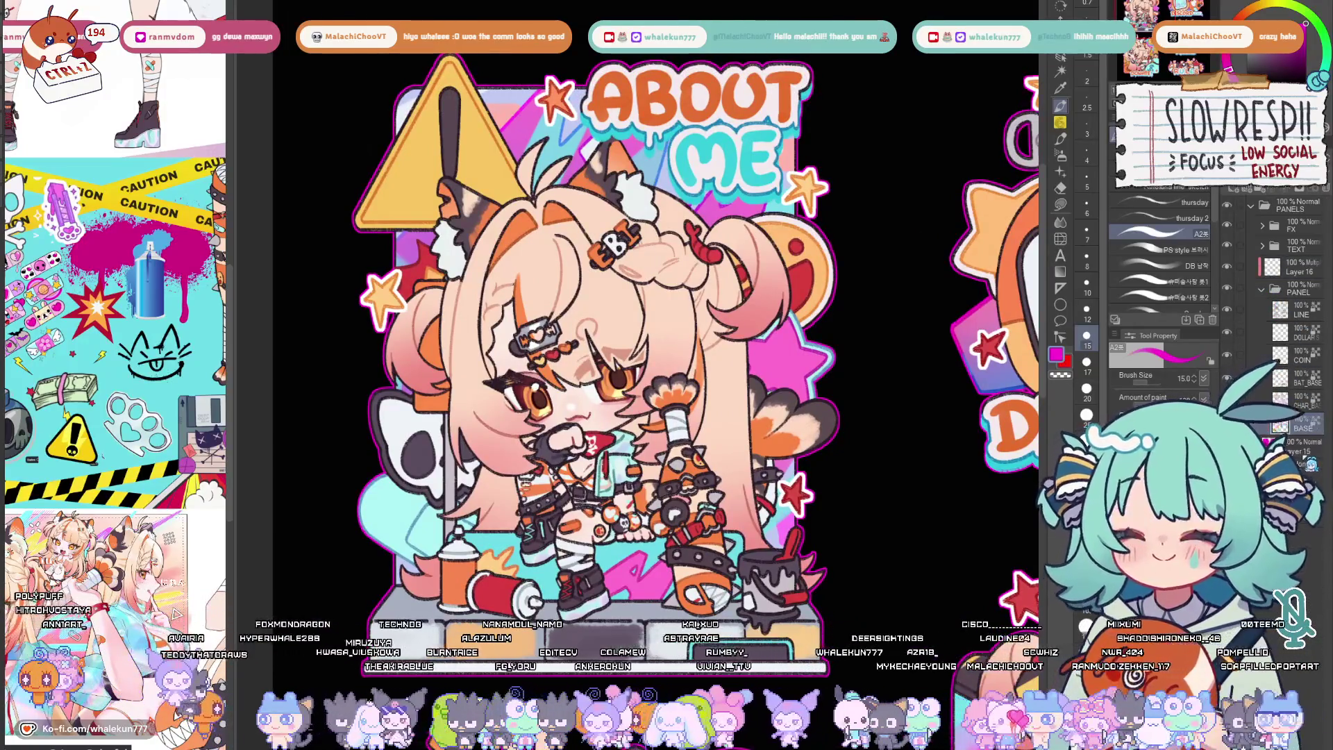
left_click(1299, 423)
scroll(1014, 326, "down", 3)
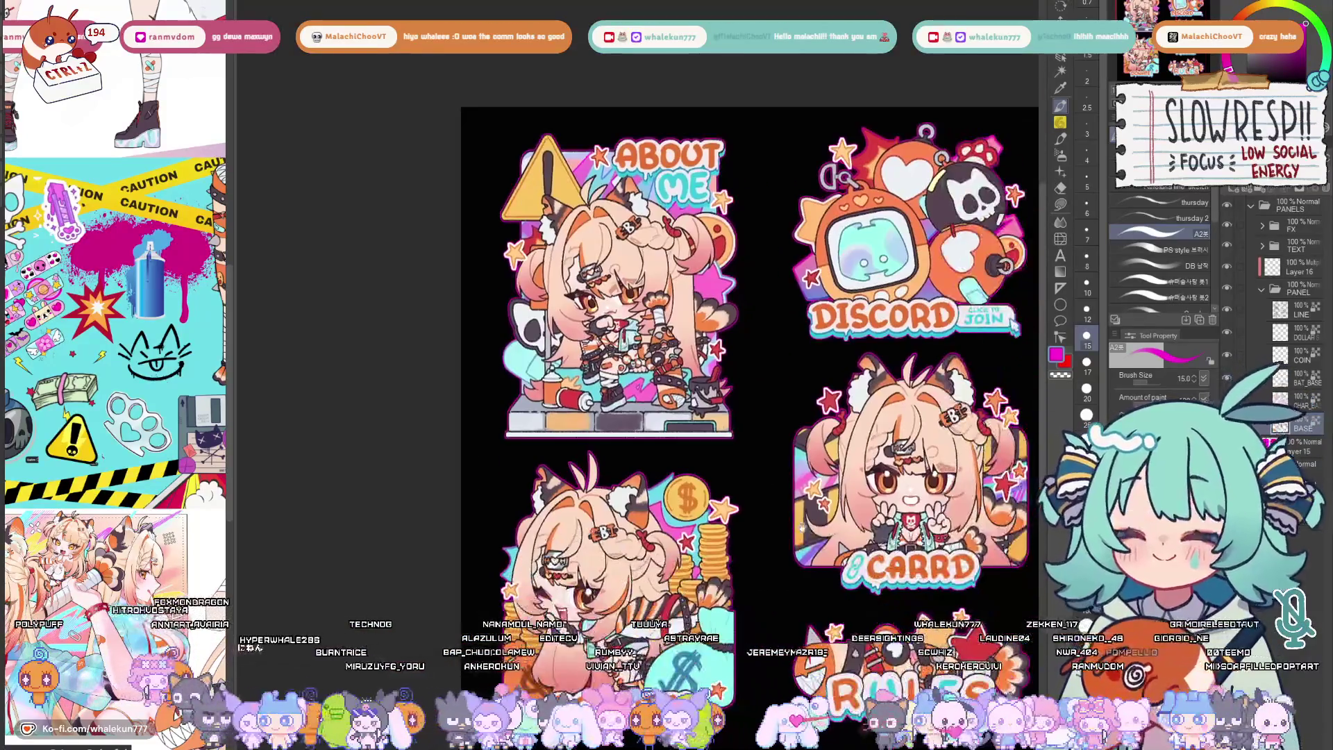
left_click(1311, 388)
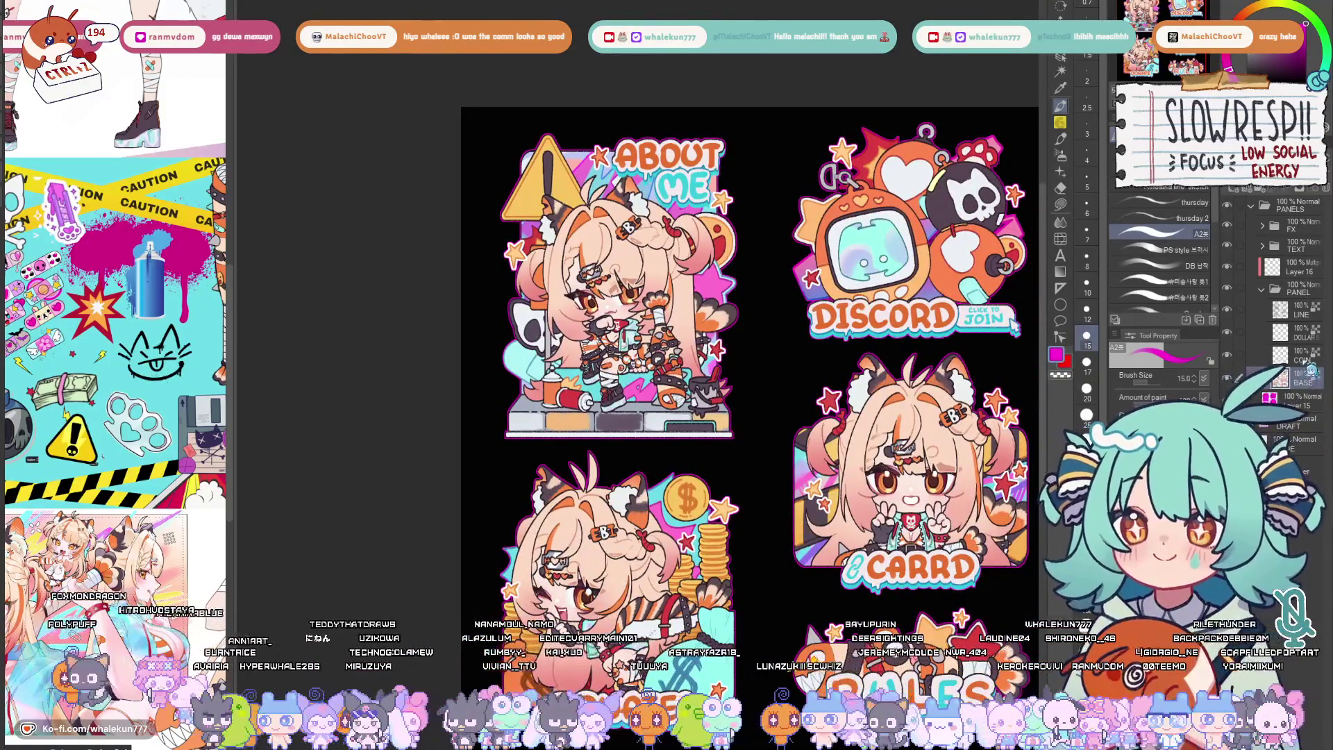
left_click(1325, 313)
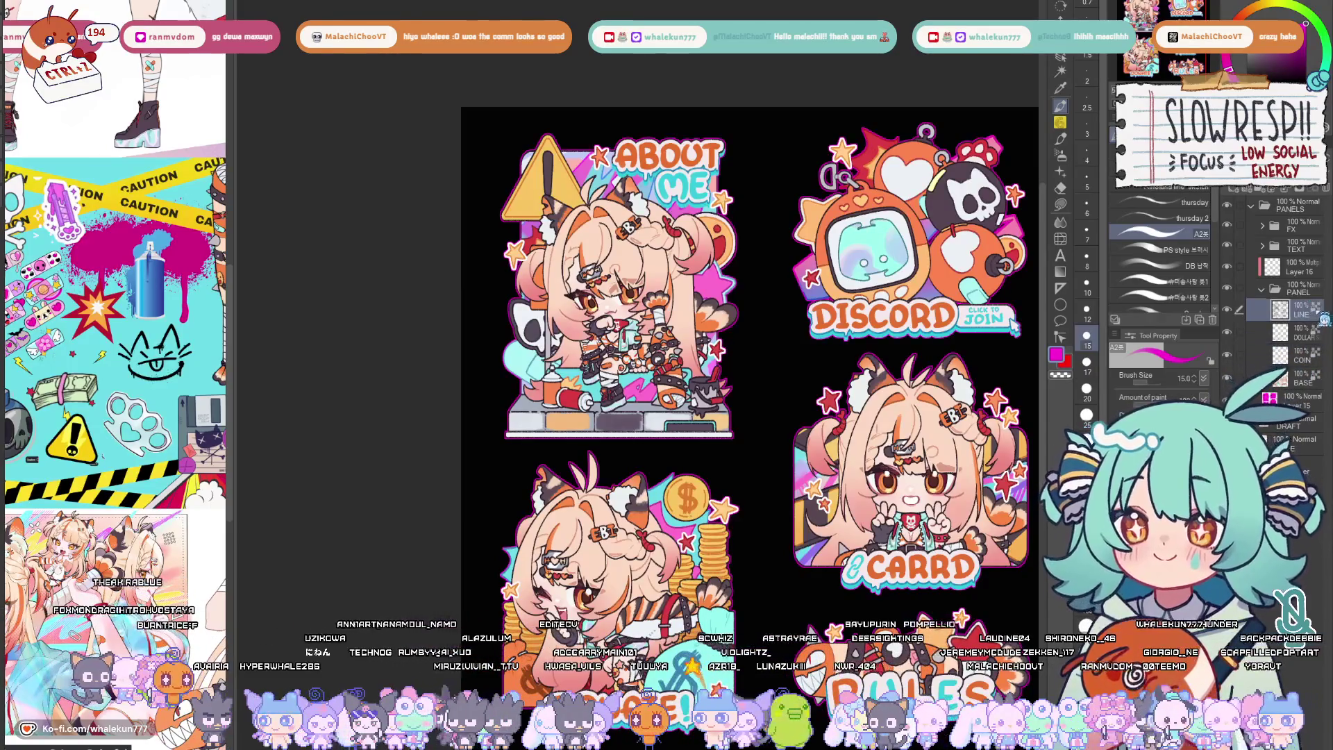
key("ctrl+e")
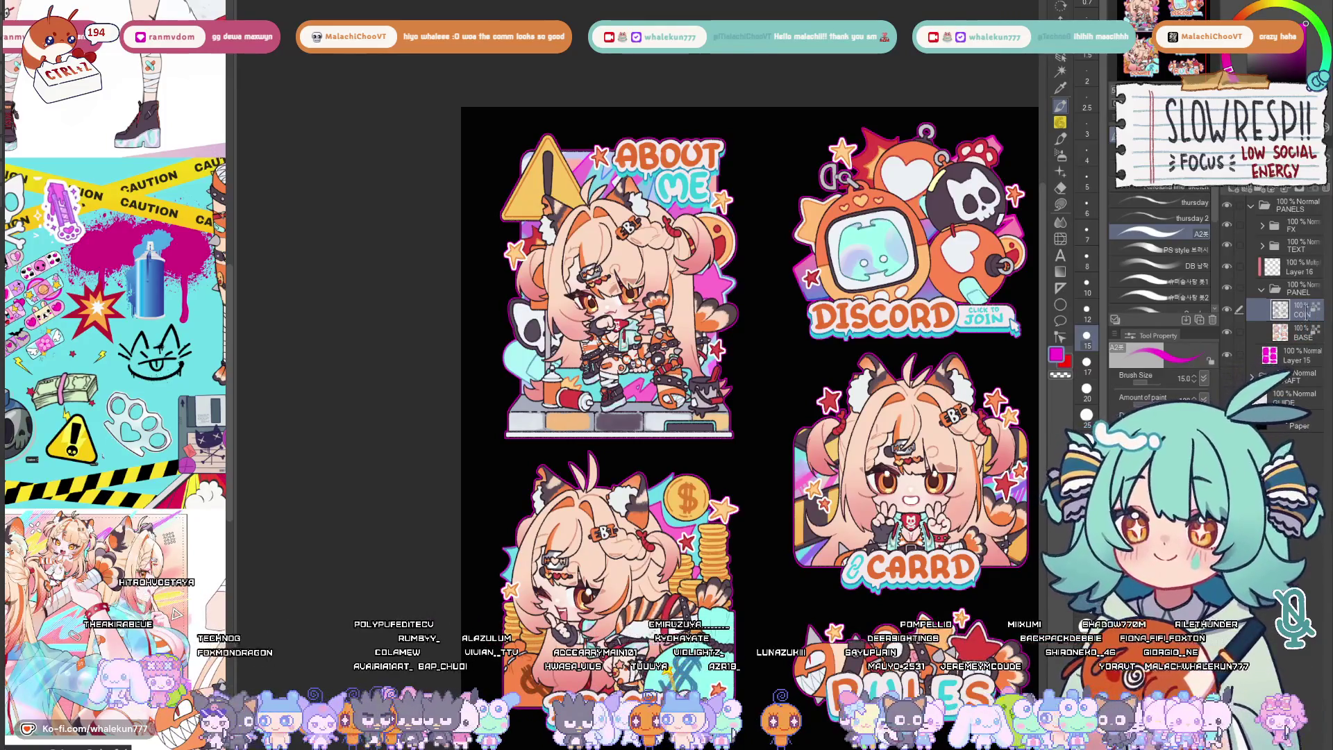
key("ctrl+z")
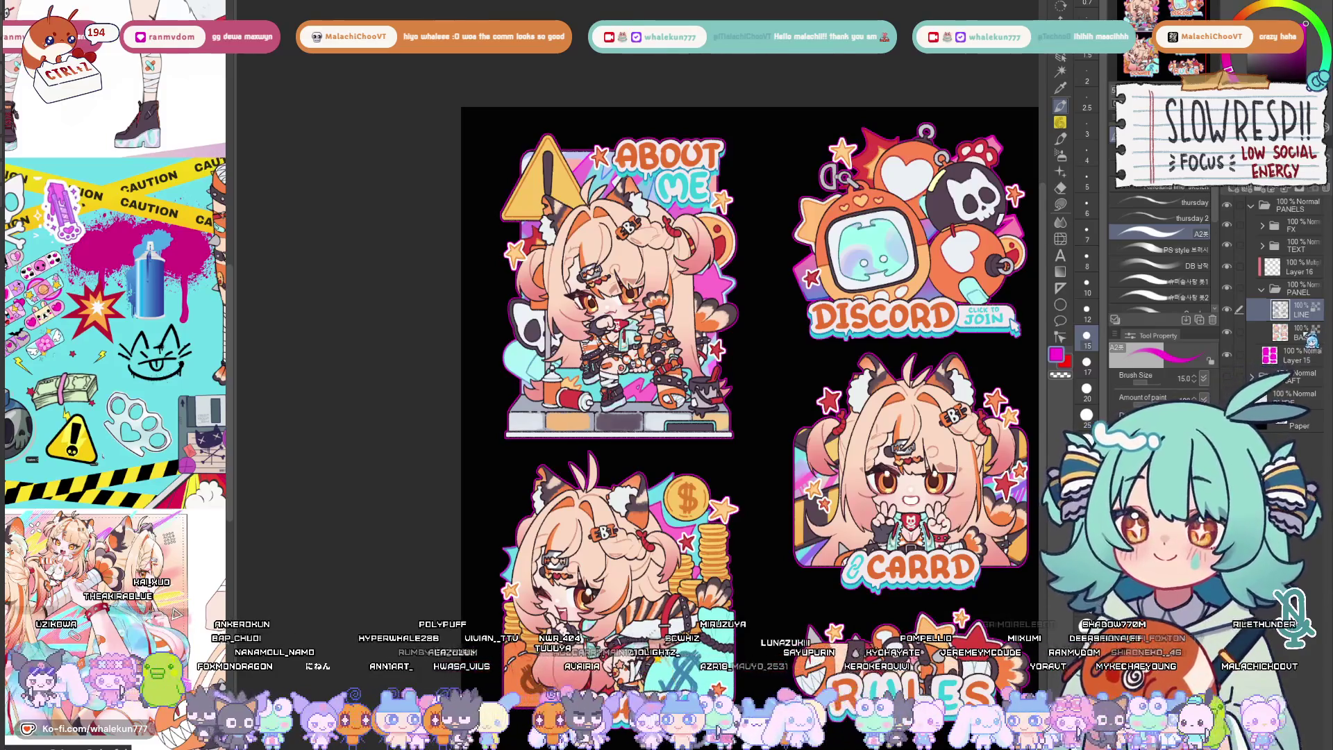
scroll(779, 554, "down", 3)
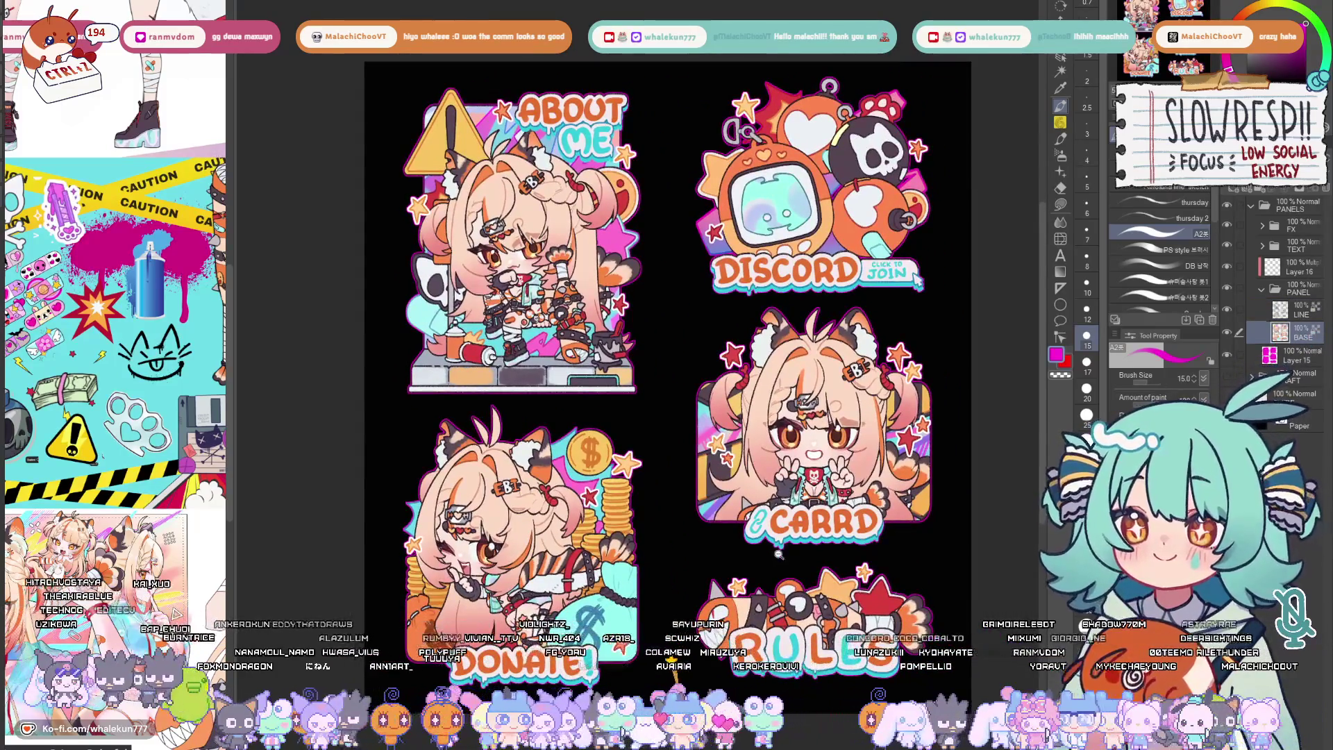
scroll(779, 554, "down", 2)
scroll(778, 554, "up", 2)
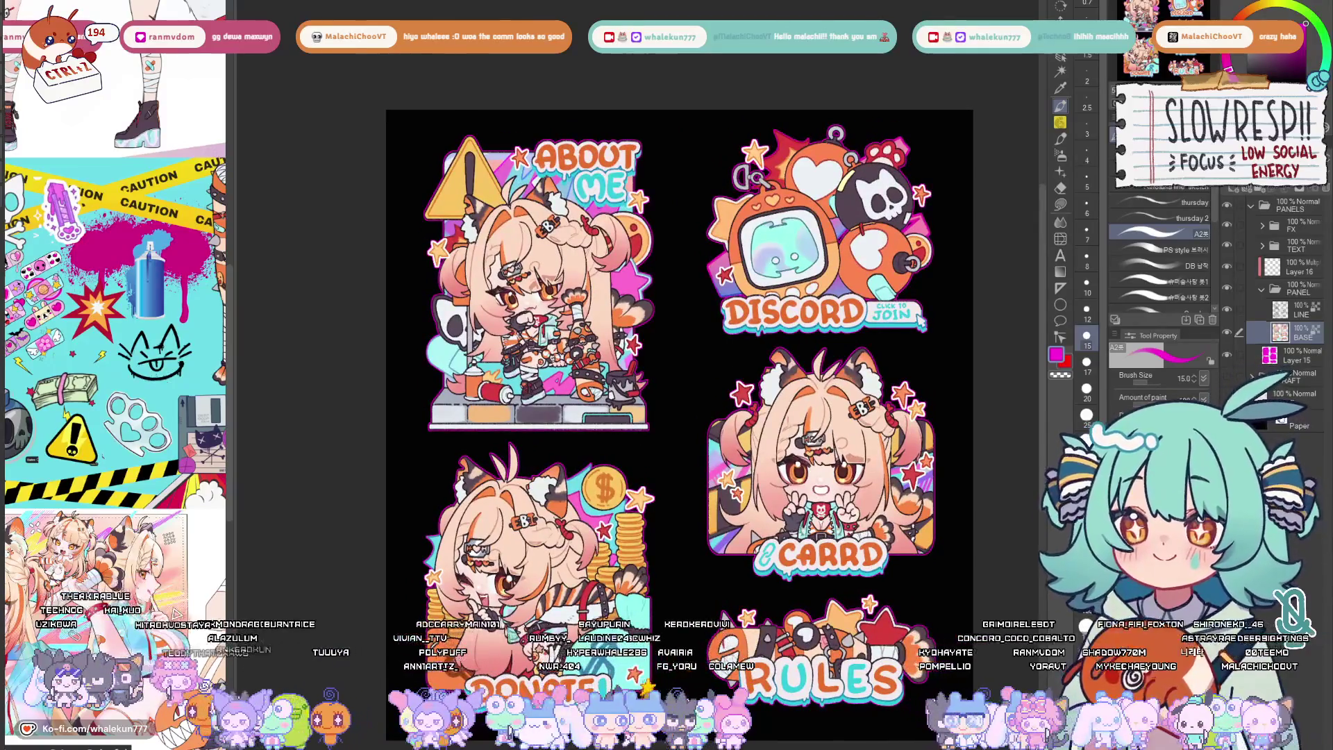
scroll(819, 555, "up", 3)
scroll(778, 553, "down", 3)
scroll(778, 553, "up", 2)
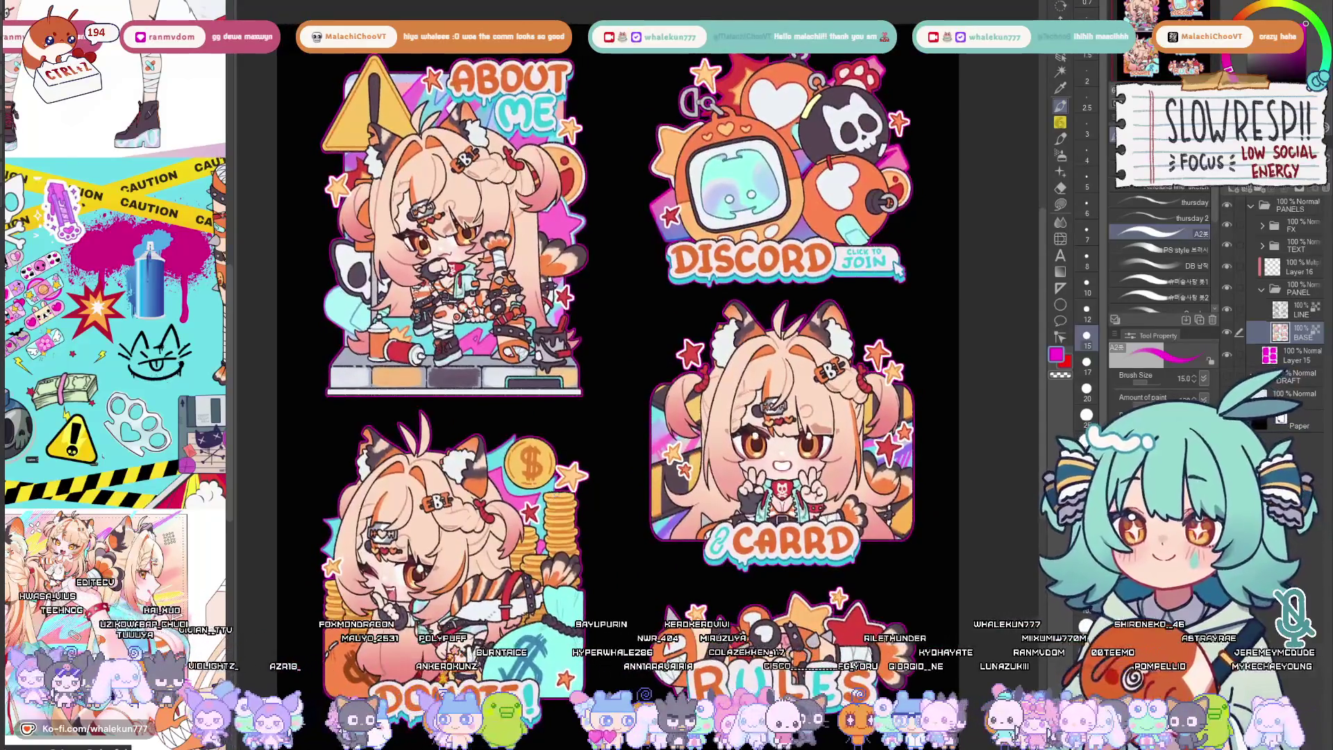
Collapse the PANELS folder and create a new empty layer at the top
left_click(1251, 207)
key("ctrl+shift+n")
left_click(1252, 230)
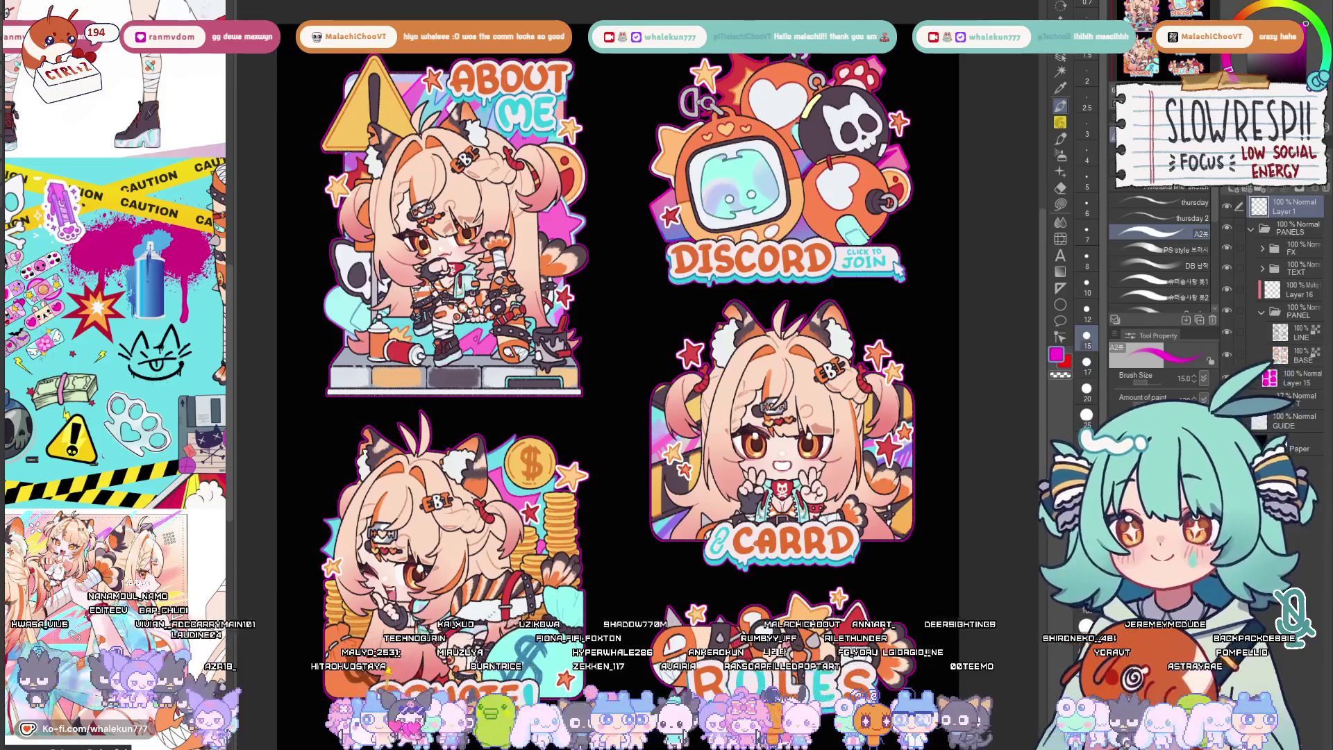
Letter 'dinner!' in dark grey across the sheet centre with the Milli pen at size 30
key("p")
key("bracketright")
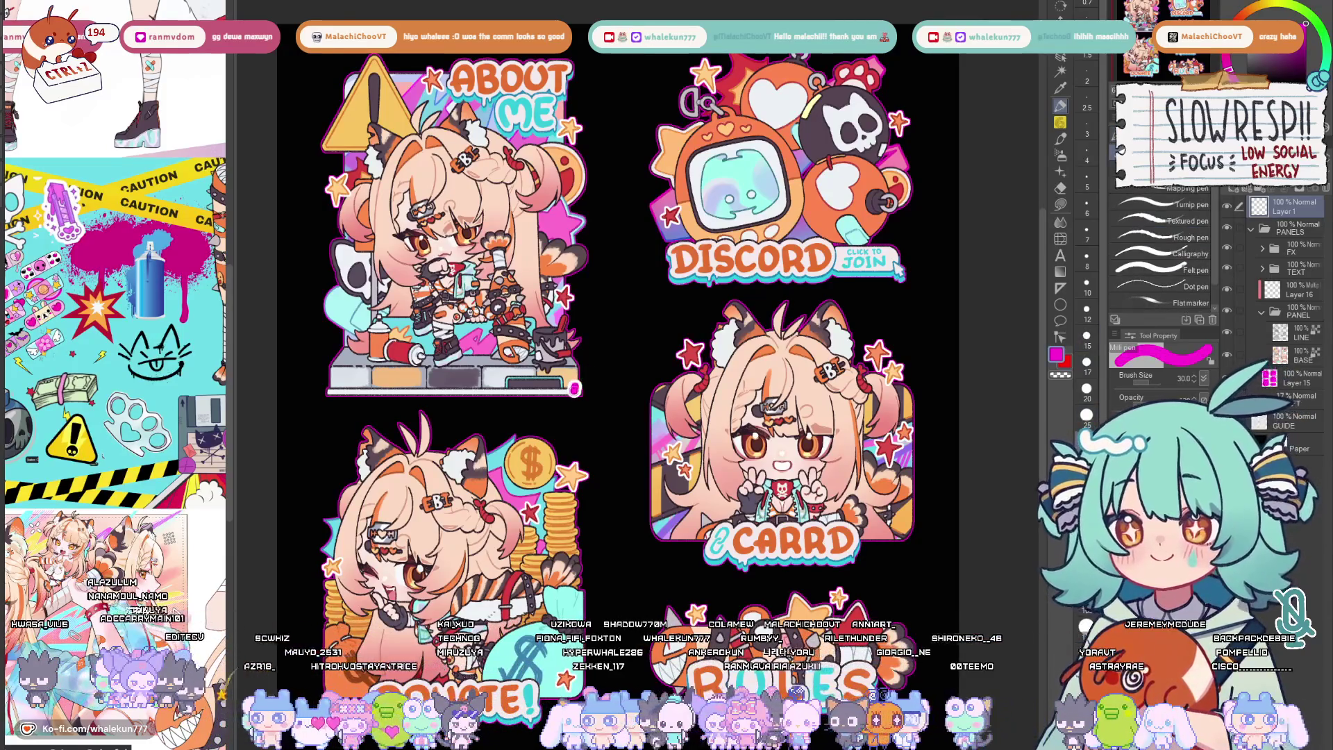
left_click(590, 368, "alt")
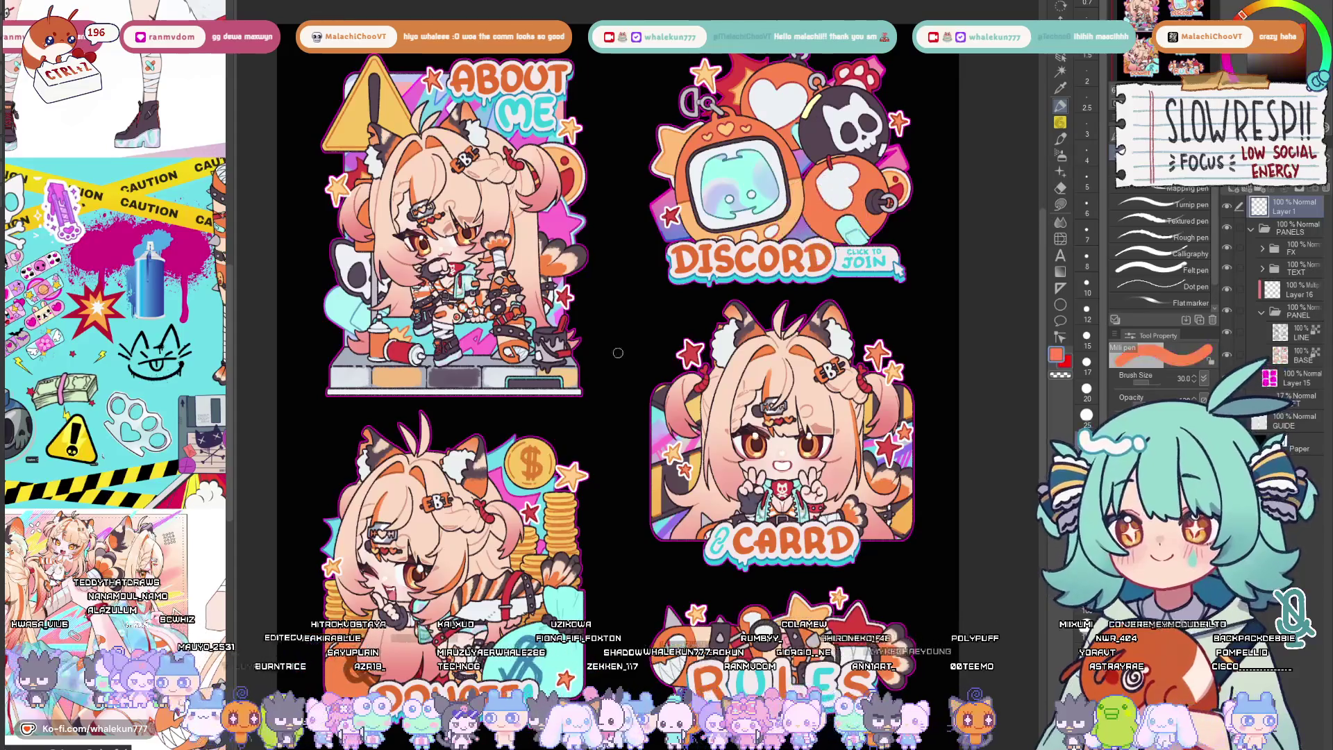
left_click(584, 388, "alt")
mouse_move(556, 397)
left_mouse_down()
mouse_move(527, 416)
mouse_move(561, 420)
mouse_move(637, 375)
mouse_move(667, 380)
mouse_move(687, 347)
mouse_move(692, 357)
left_mouse_up()
left_click(706, 366)
mouse_move(573, 438)
left_mouse_down()
mouse_move(561, 469)
mouse_move(607, 426)
mouse_move(650, 420)
left_mouse_up()
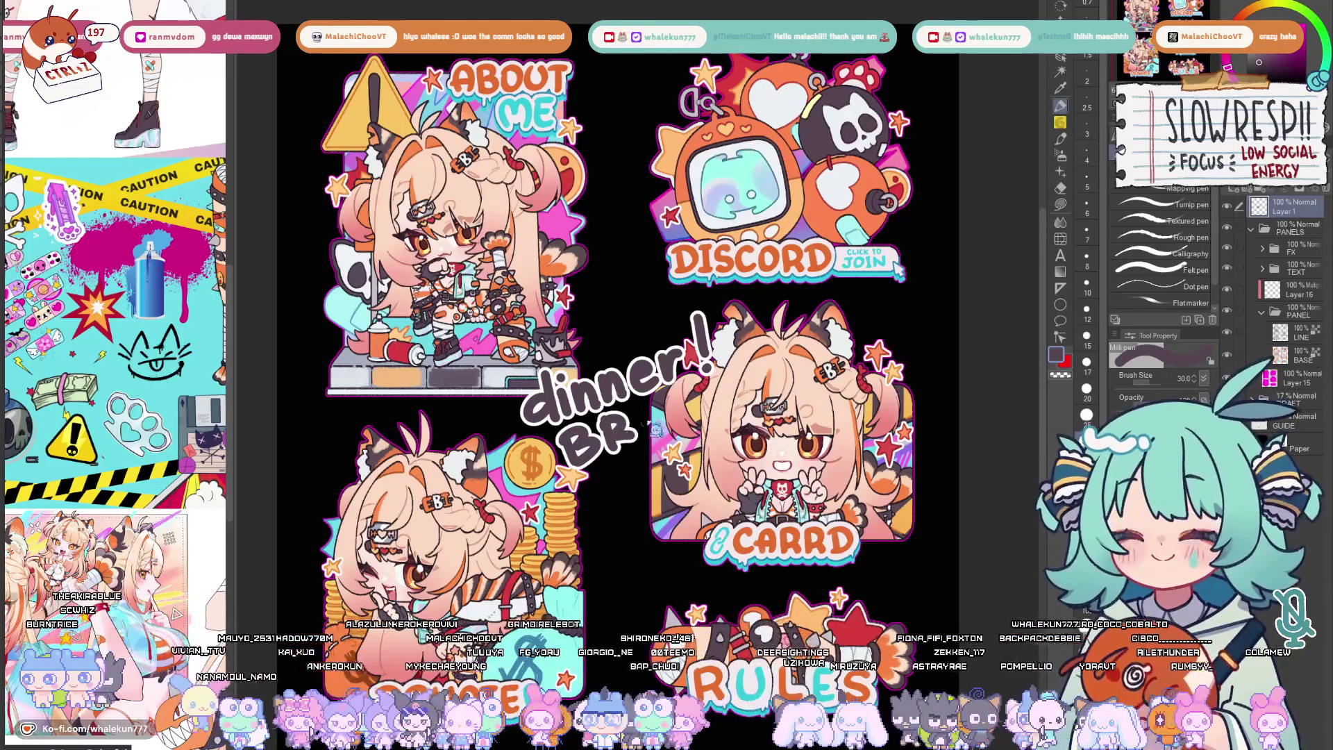
key("ctrl+z")
key("ctrl+z")
key("ctrl+z")
Sample orange from the character's hair and letter 'BRB!' beneath 'dinner!'
left_click(752, 342, "alt")
left_click_drag(568, 434, 563, 473)
mouse_move(565, 434)
left_mouse_down()
mouse_move(596, 451)
mouse_move(580, 476)
left_mouse_up()
left_click(608, 425)
left_click_drag(602, 416, 602, 462)
left_click_drag(604, 417, 646, 450)
mouse_move(640, 406)
left_mouse_down()
mouse_move(653, 448)
mouse_move(681, 448)
mouse_move(691, 389)
mouse_move(691, 417)
left_mouse_up()
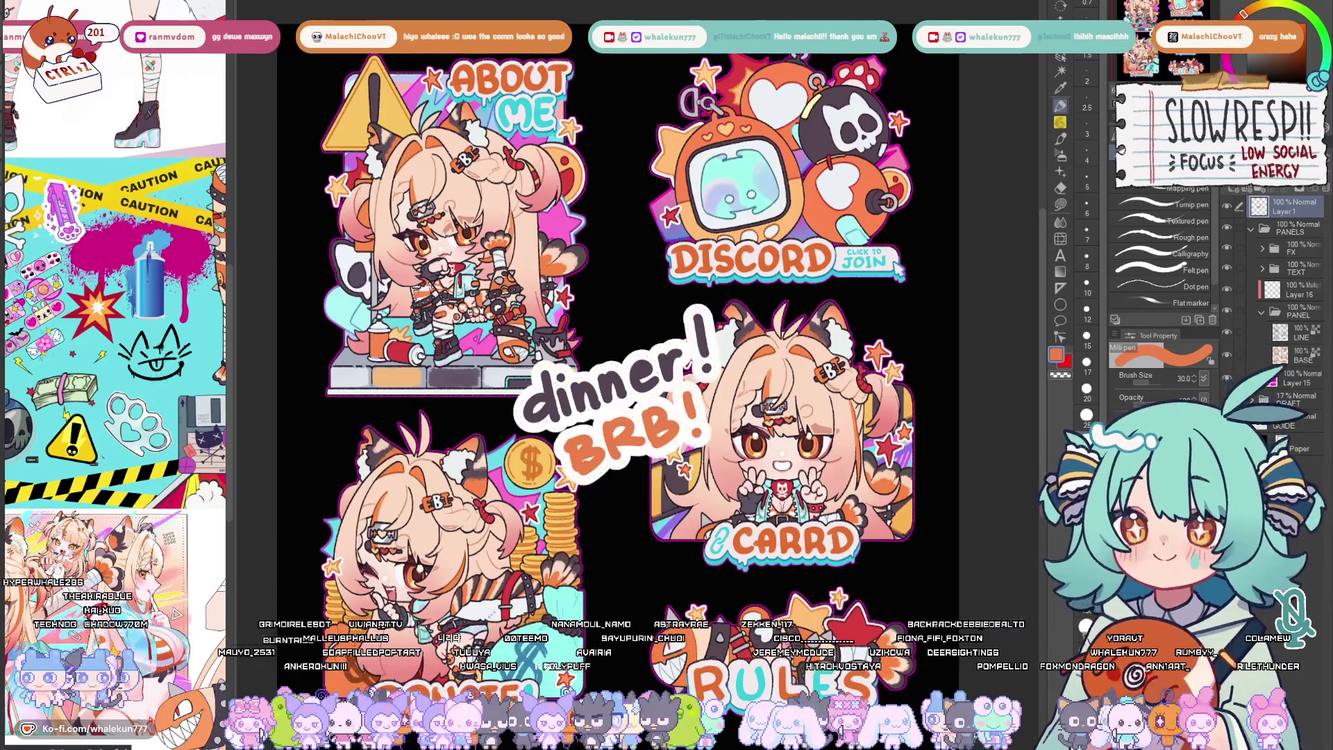
left_click_drag(625, 347, 606, 330)
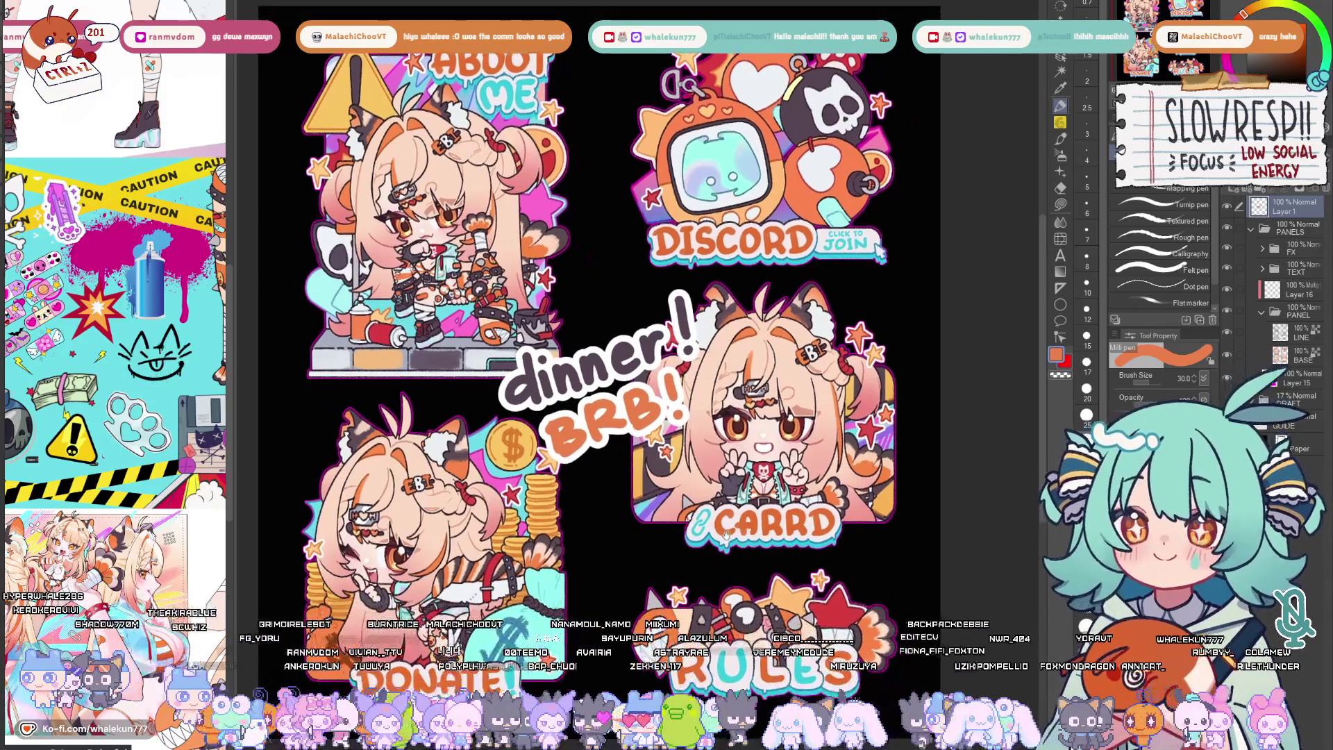
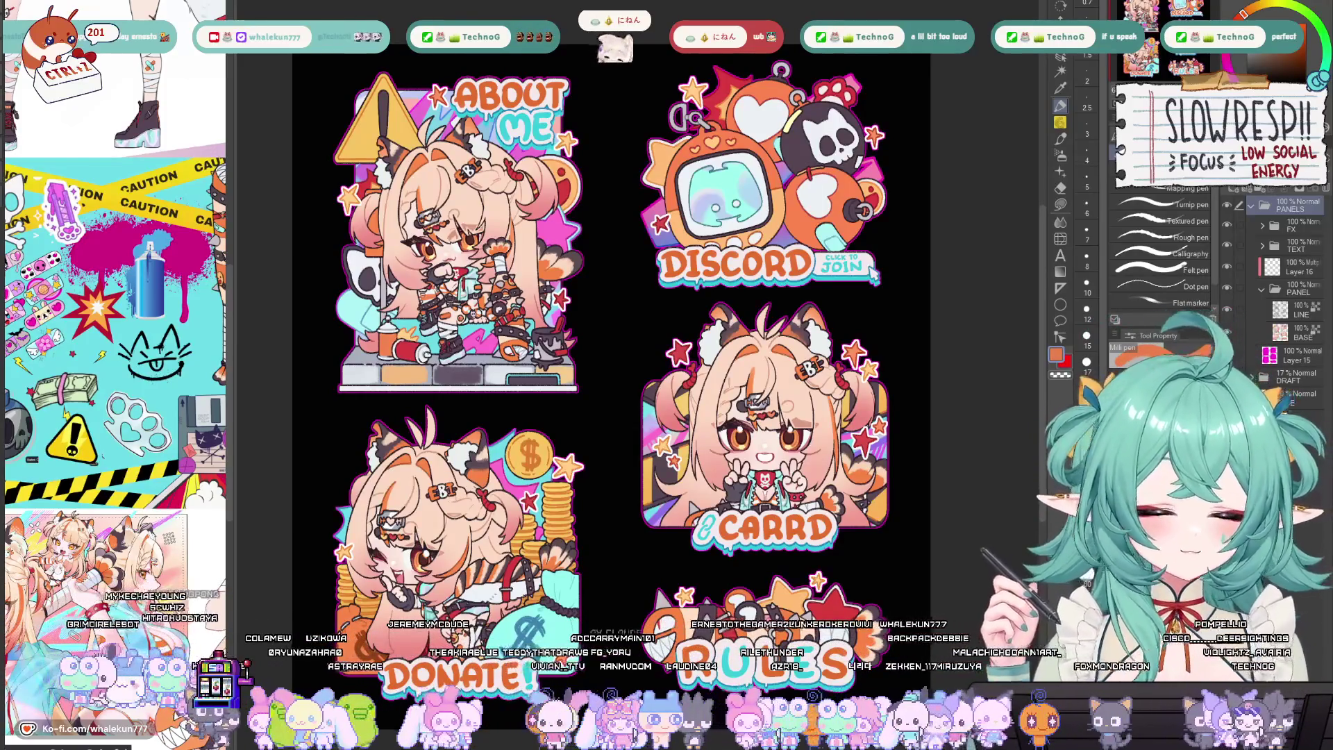
Select Layer 16, pick the A2 brush and set the main colour to purple
left_click(1290, 270)
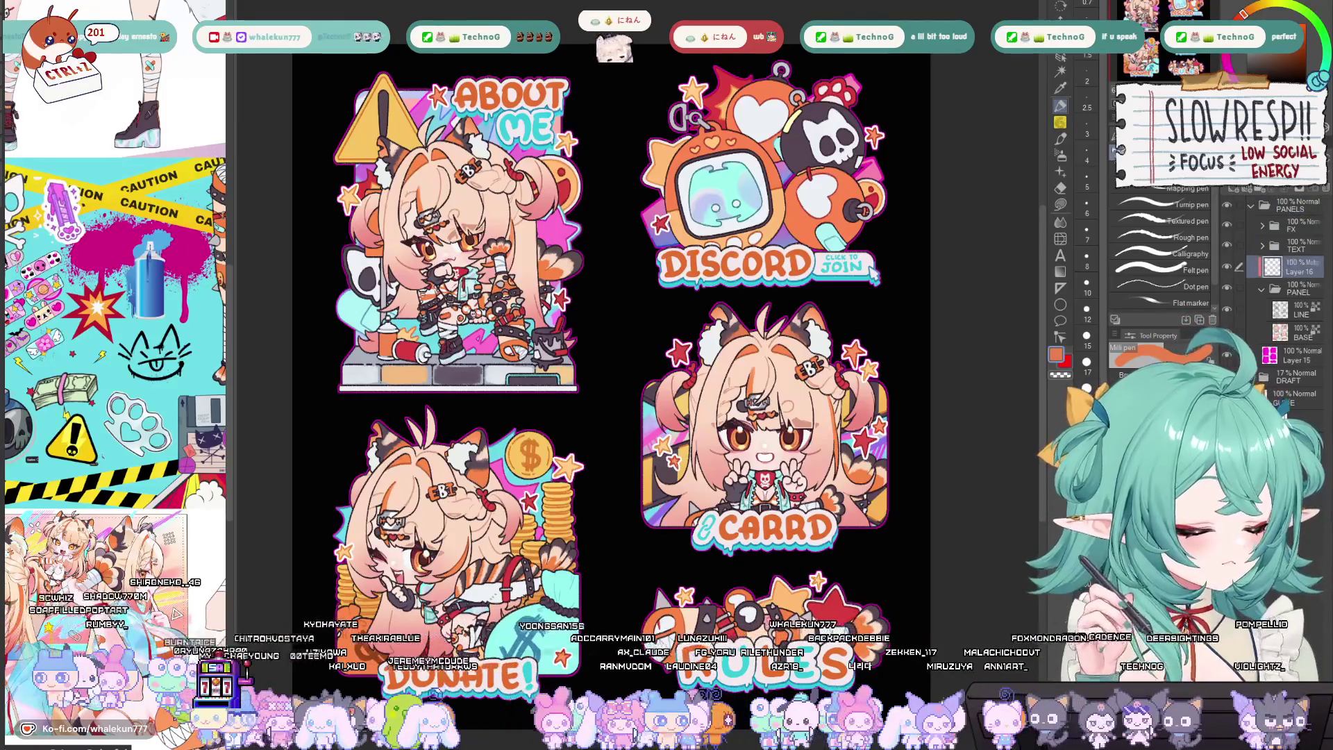
left_click(1114, 133)
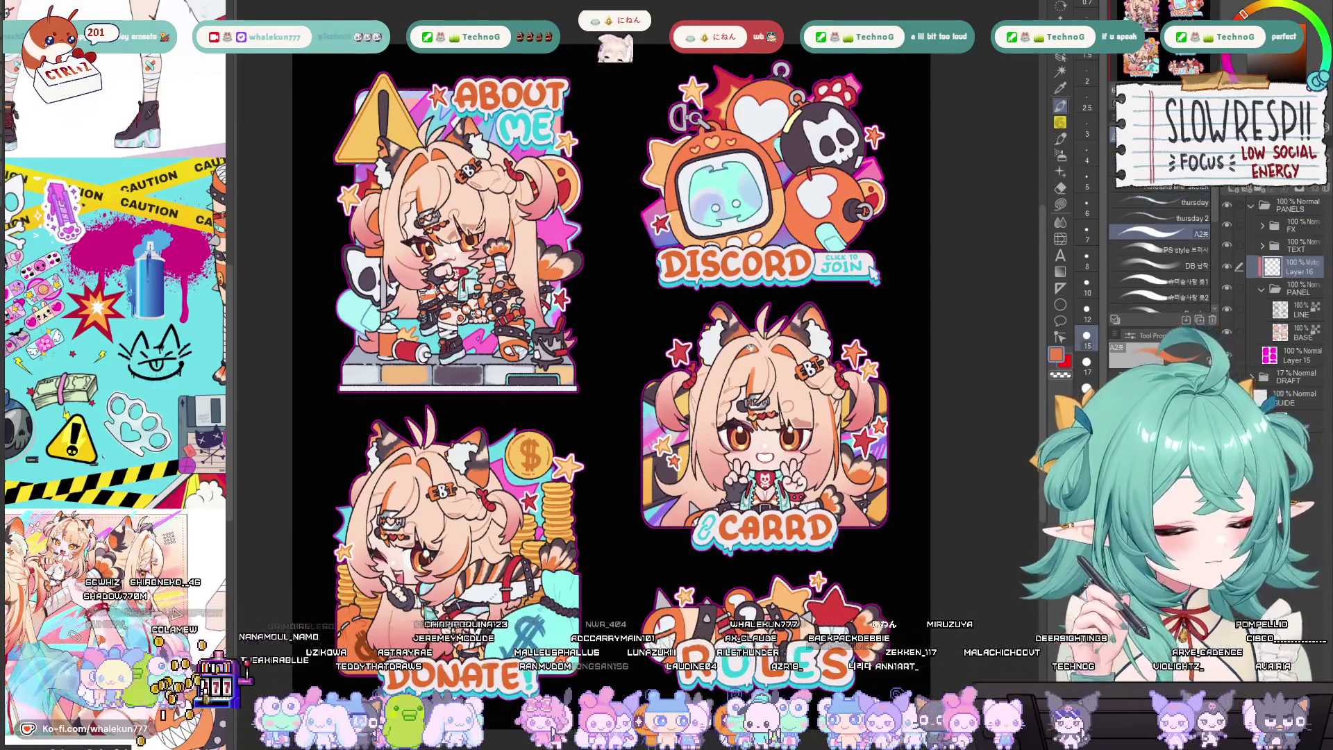
left_click_drag(753, 318, 901, 321)
left_click(1233, 52)
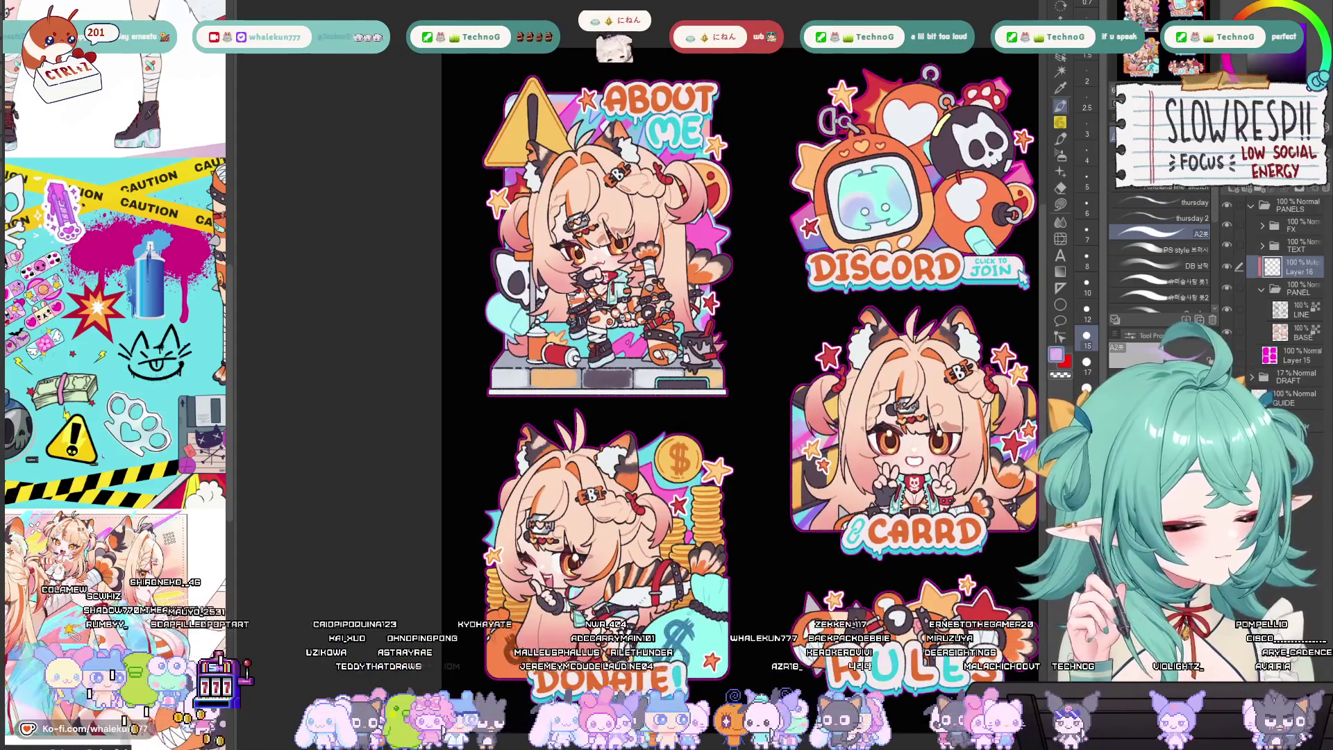
Collapse the PANEL layer folder and bring the About Me character into view
scroll(739, 253, "down", 2)
scroll(740, 252, "up", 5)
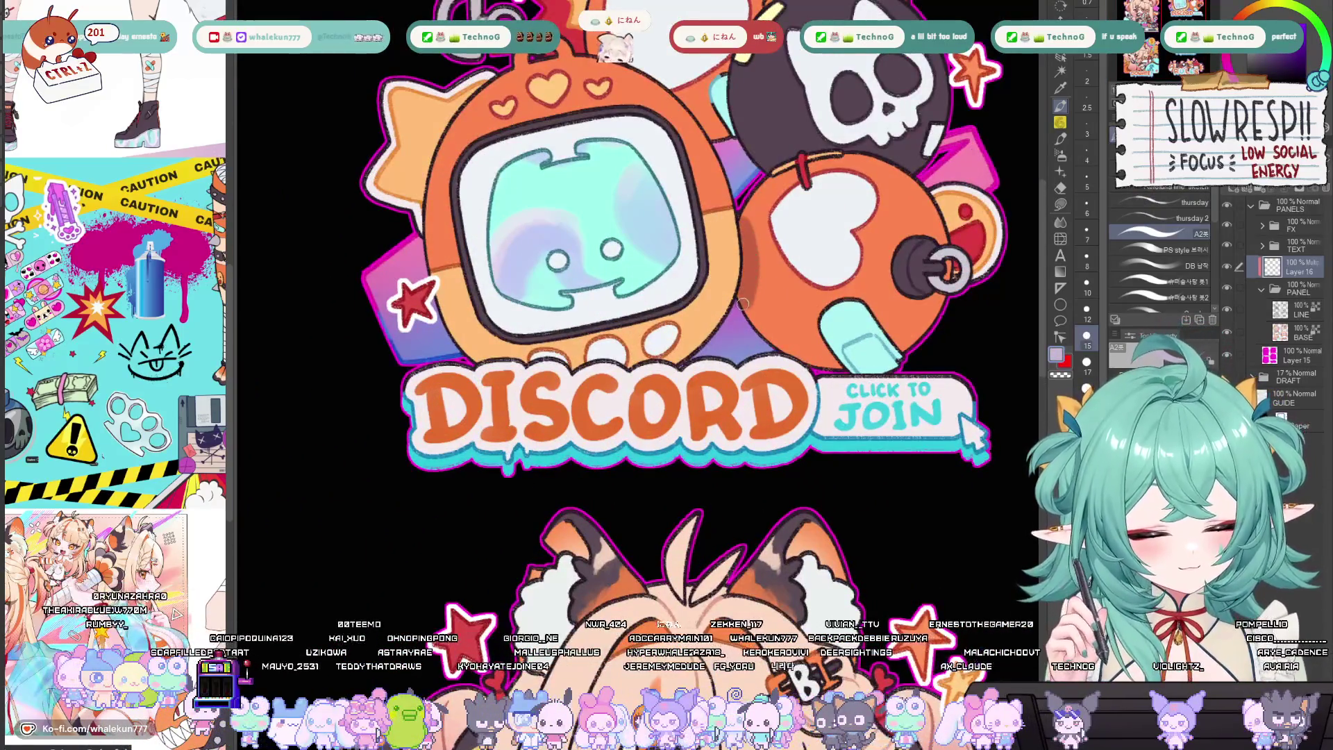
scroll(741, 304, "down", 3)
scroll(824, 288, "up", 3)
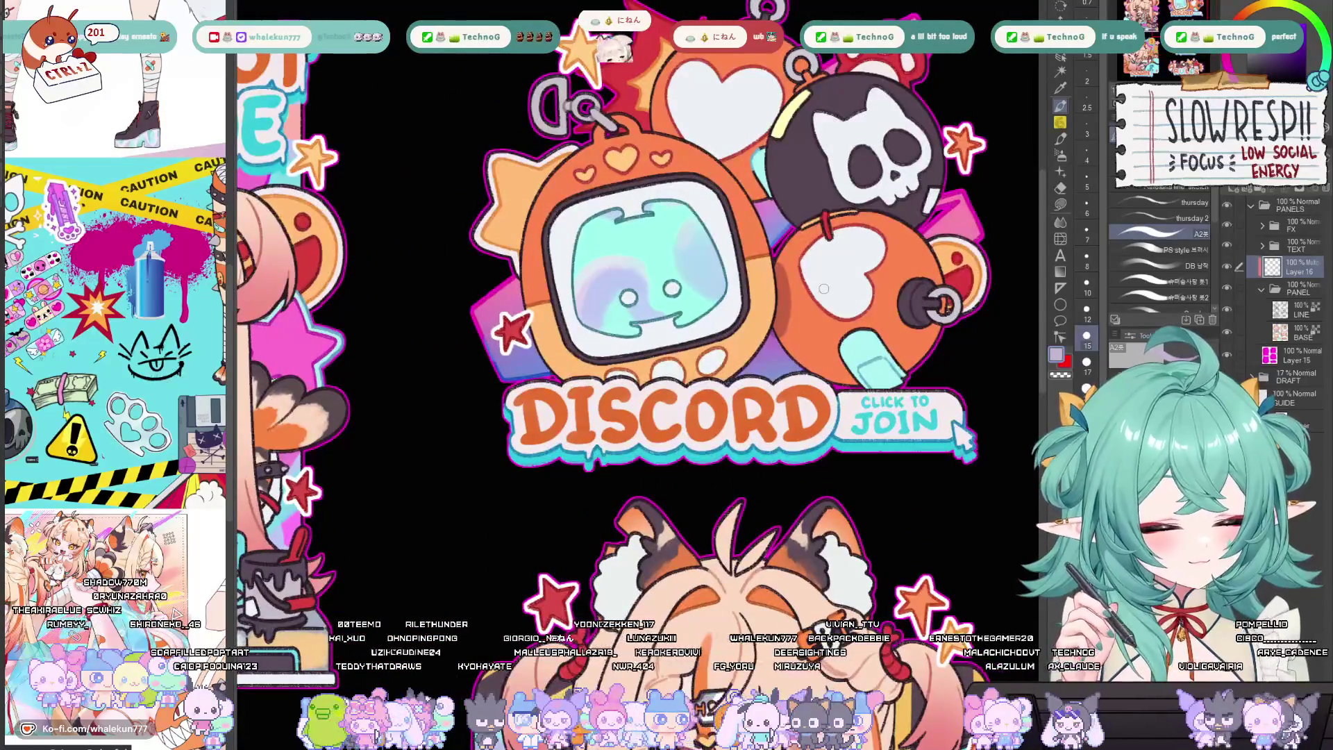
left_click(1268, 298)
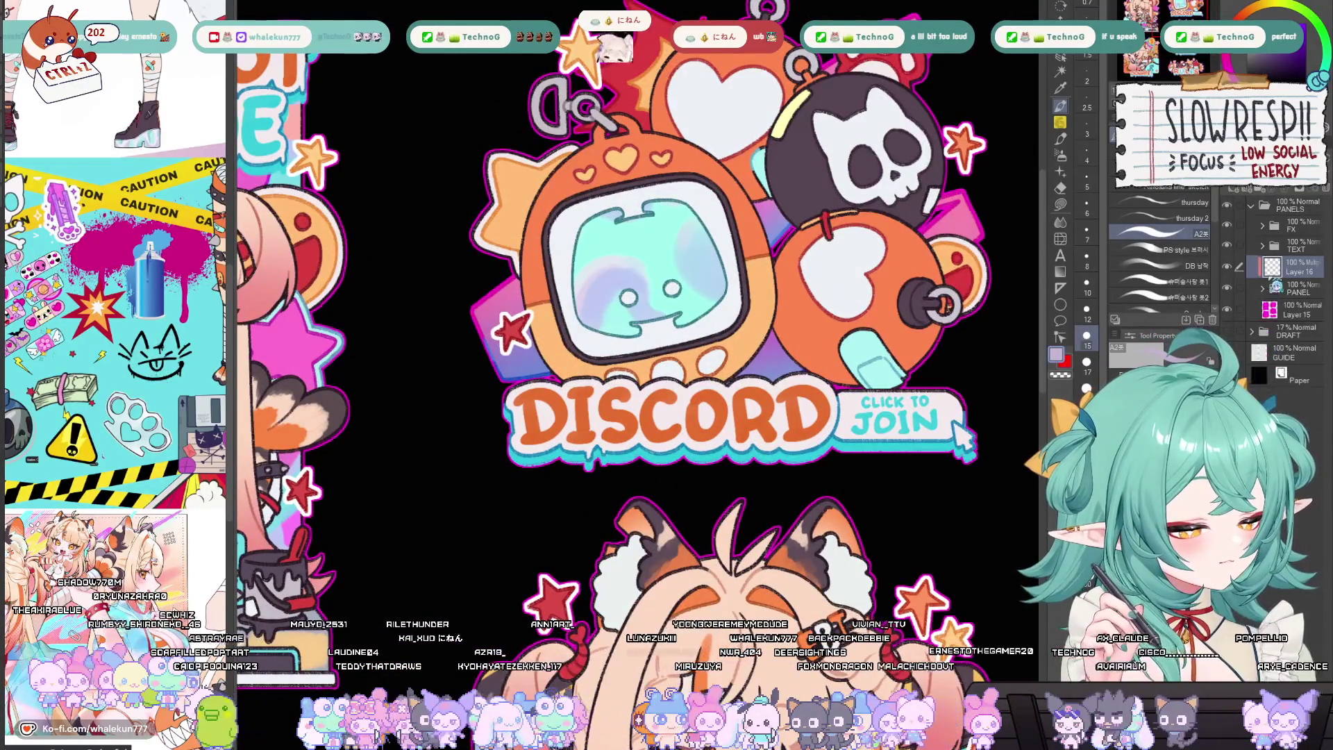
mouse_move(772, 420)
left_mouse_down()
mouse_move(835, 461)
mouse_move(1241, 324)
left_mouse_up()
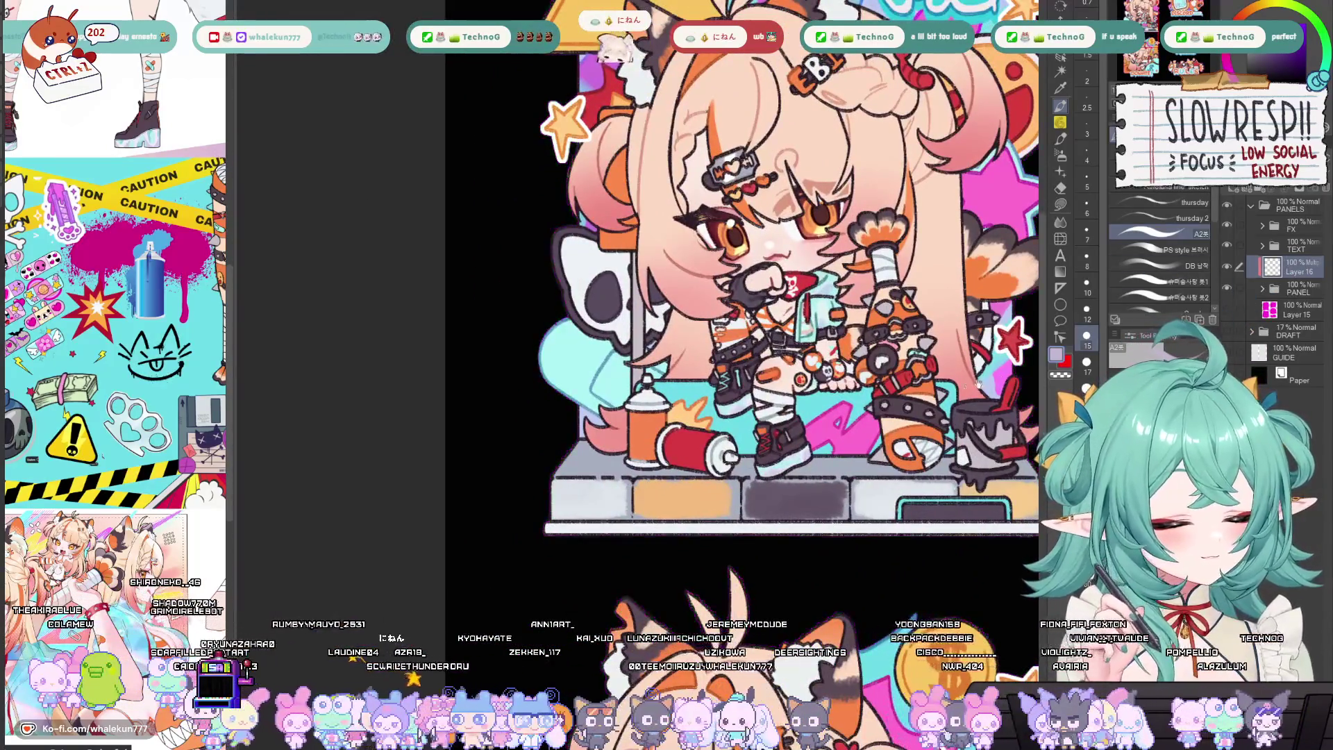
Reduce the brush size to 5 and undo the previous stroke
scroll(703, 325, "up", 5)
scroll(702, 325, "up", 2)
key("bracketleft")
key("bracketleft")
key("bracketleft")
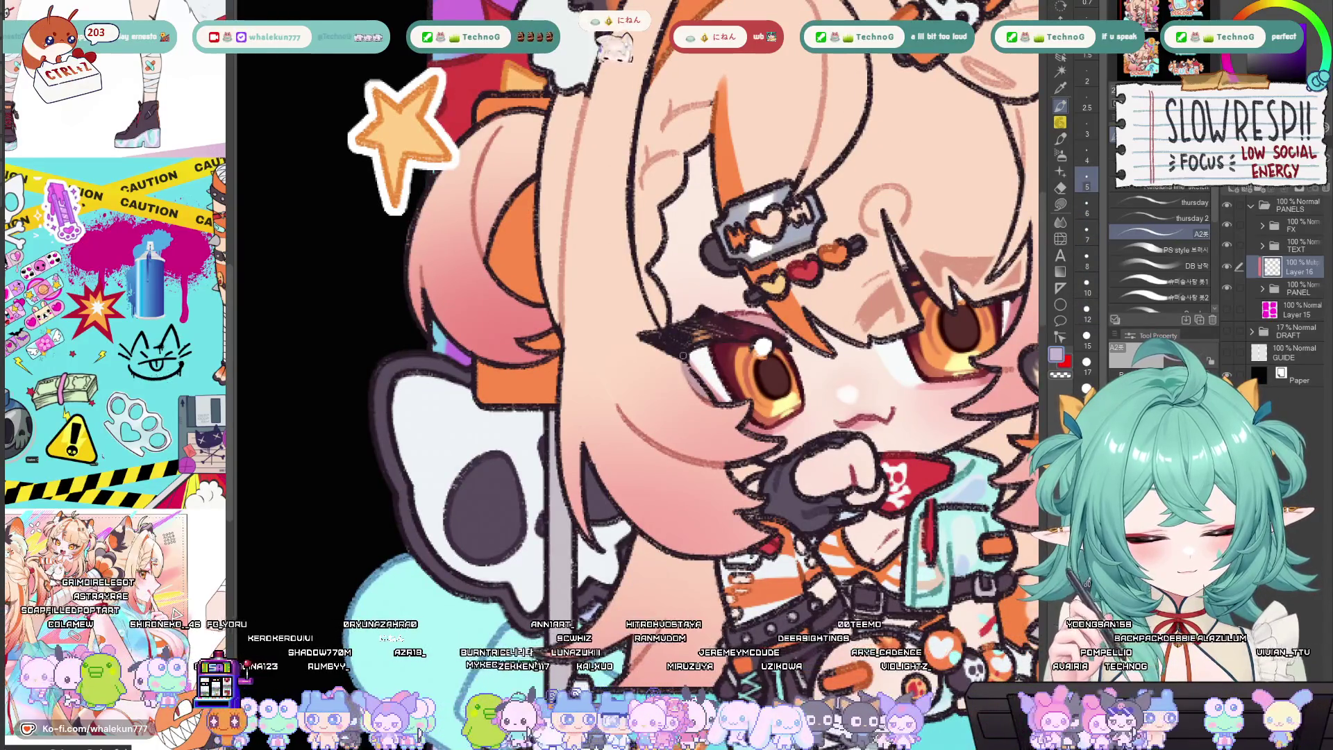
scroll(729, 312, "down", 5)
scroll(701, 333, "up", 5)
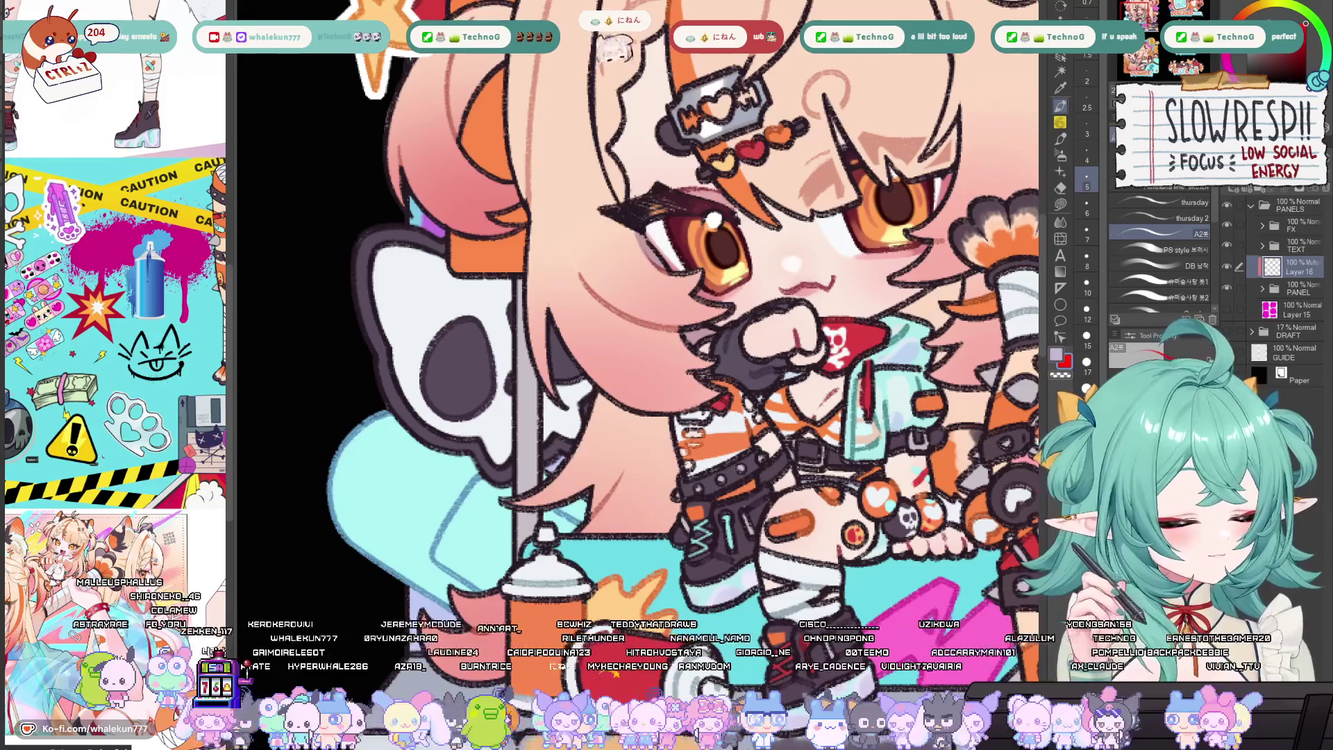
scroll(681, 326, "up", 3)
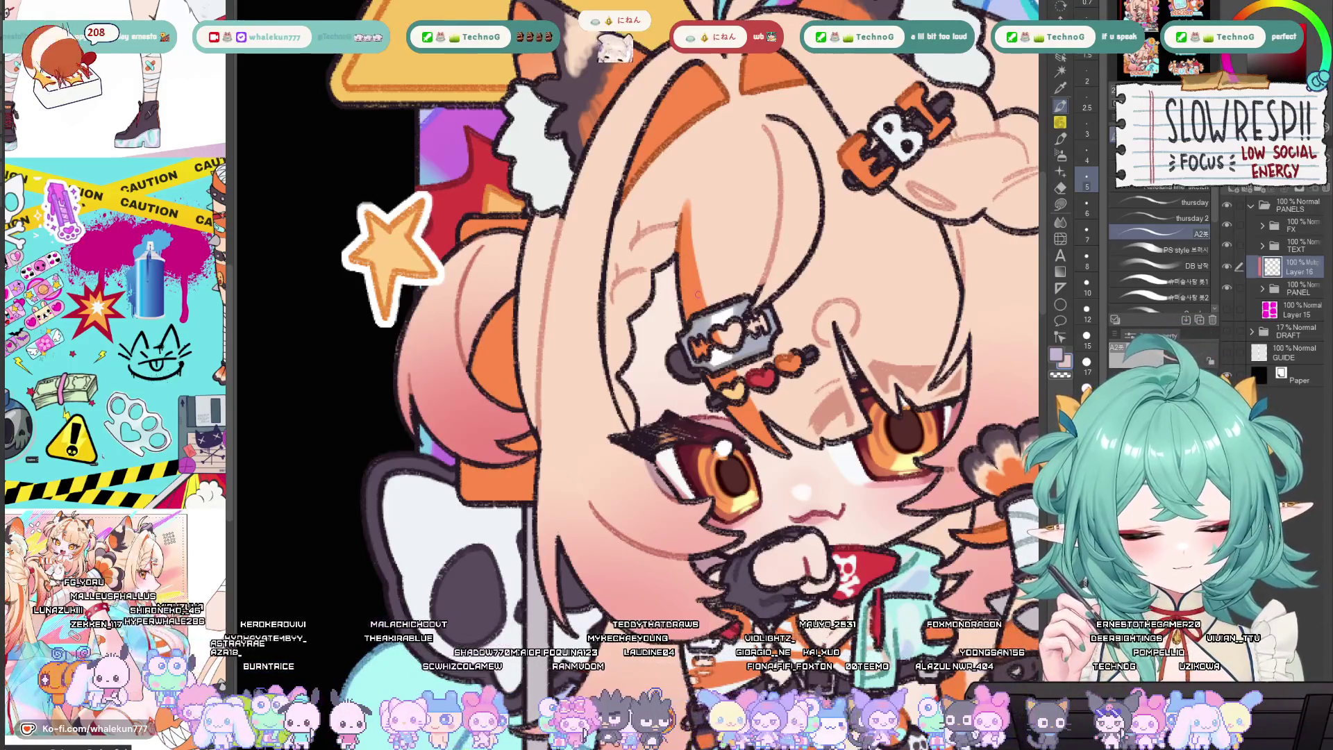
key("ctrl+z")
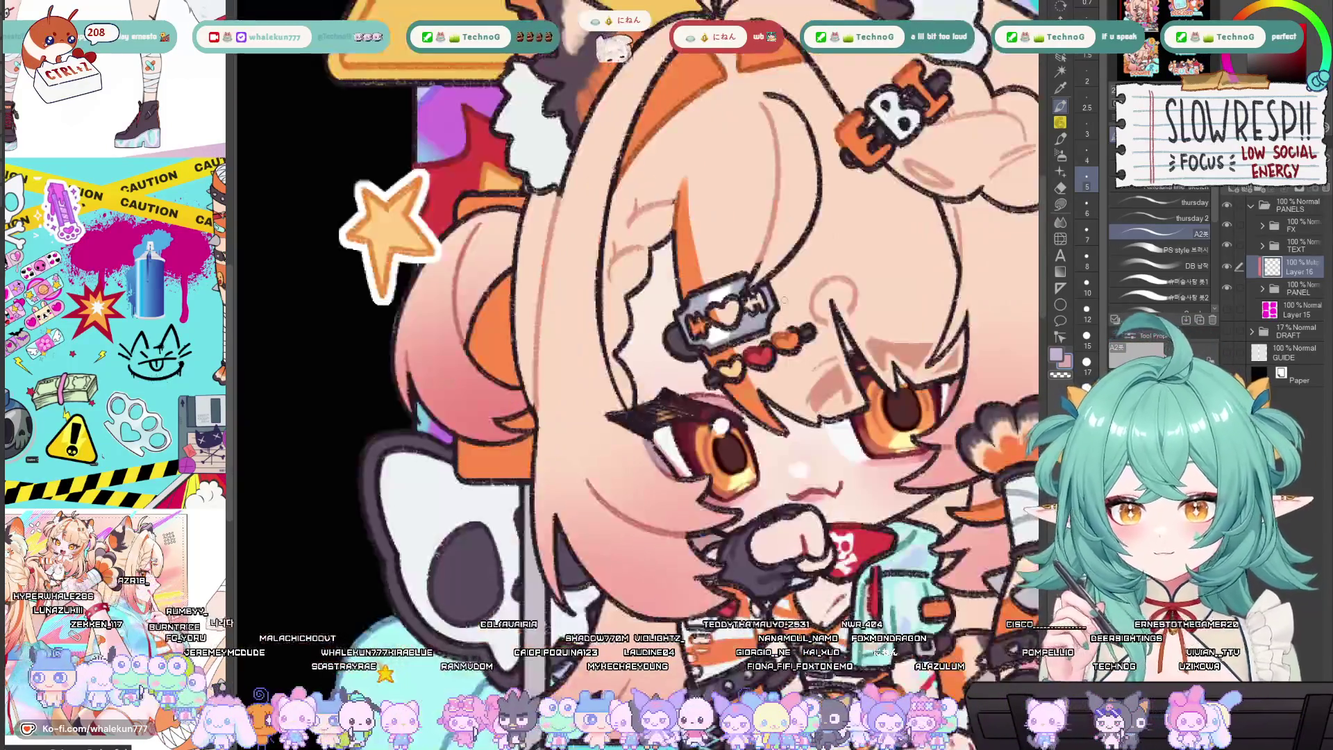
scroll(784, 301, "down", 1)
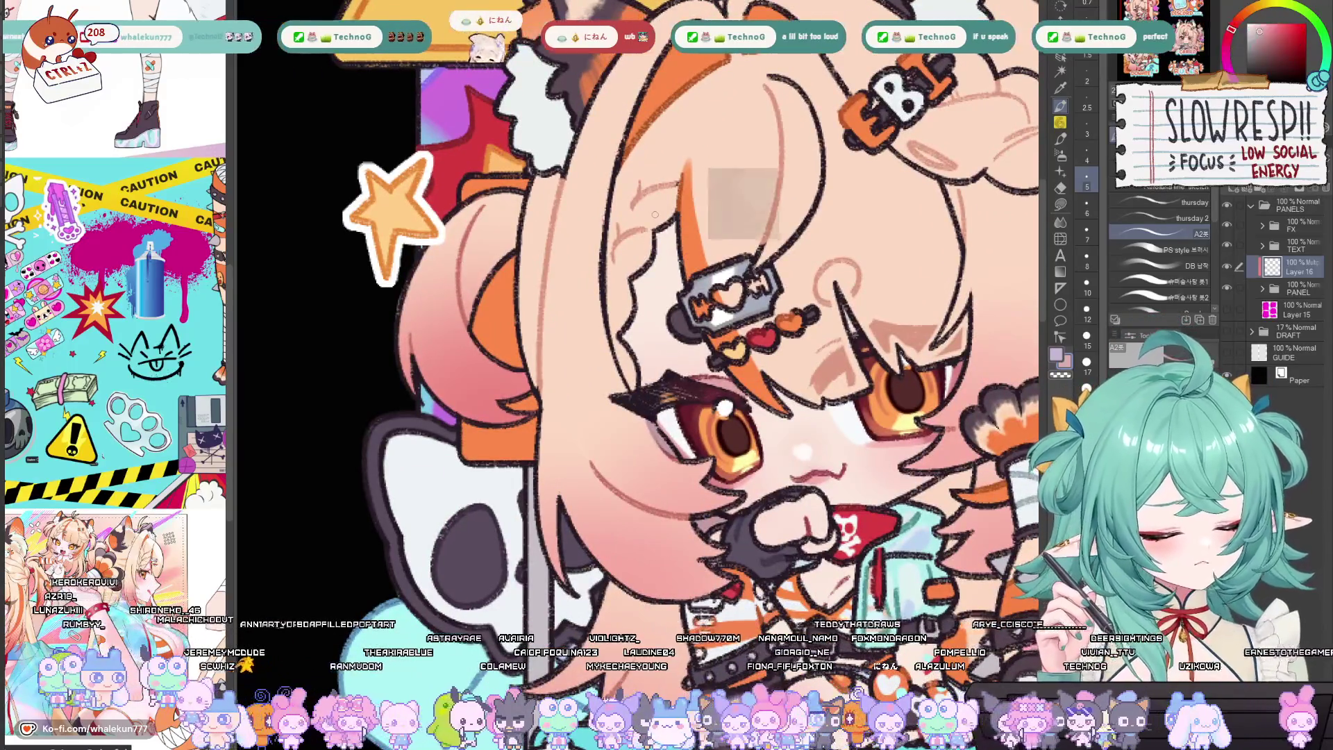
Draw a trial dark stroke on the orange hair strand, then undo it
left_click_drag(672, 219, 680, 288)
key("ctrl+z")
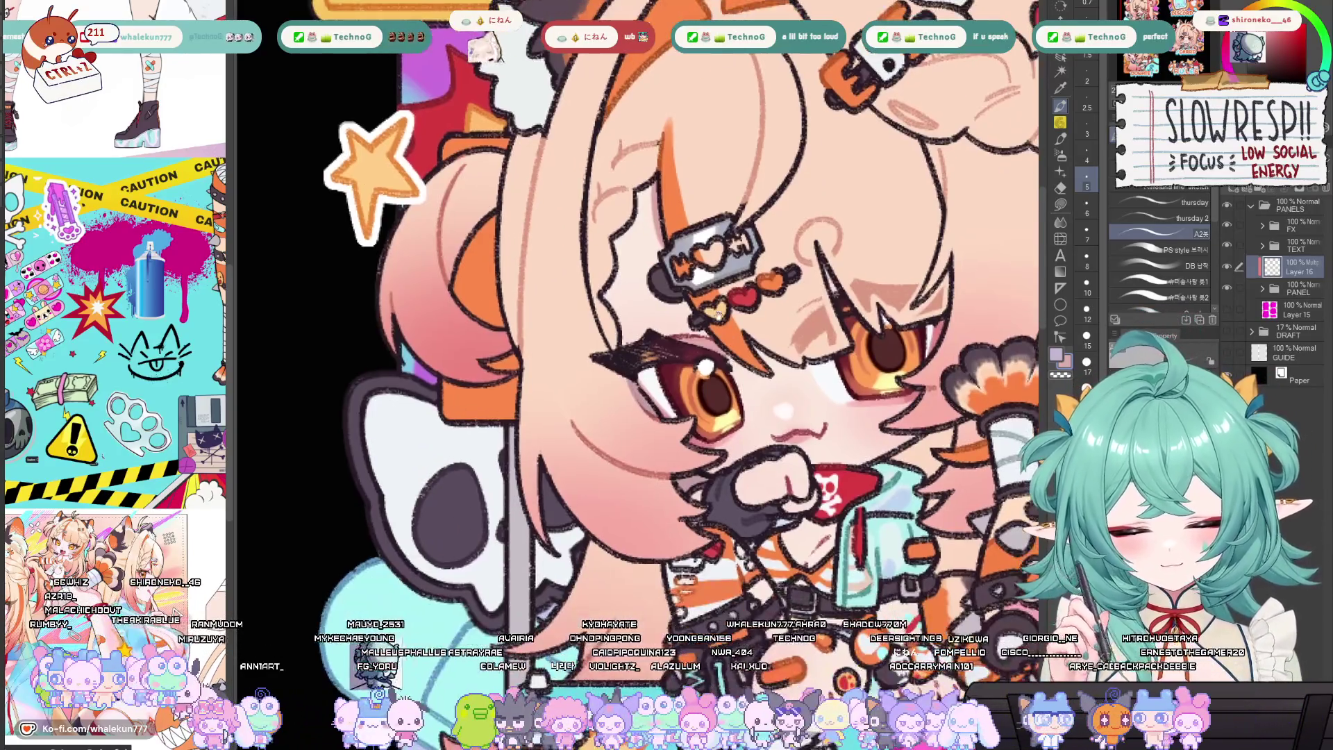
left_click_drag(755, 403, 735, 361)
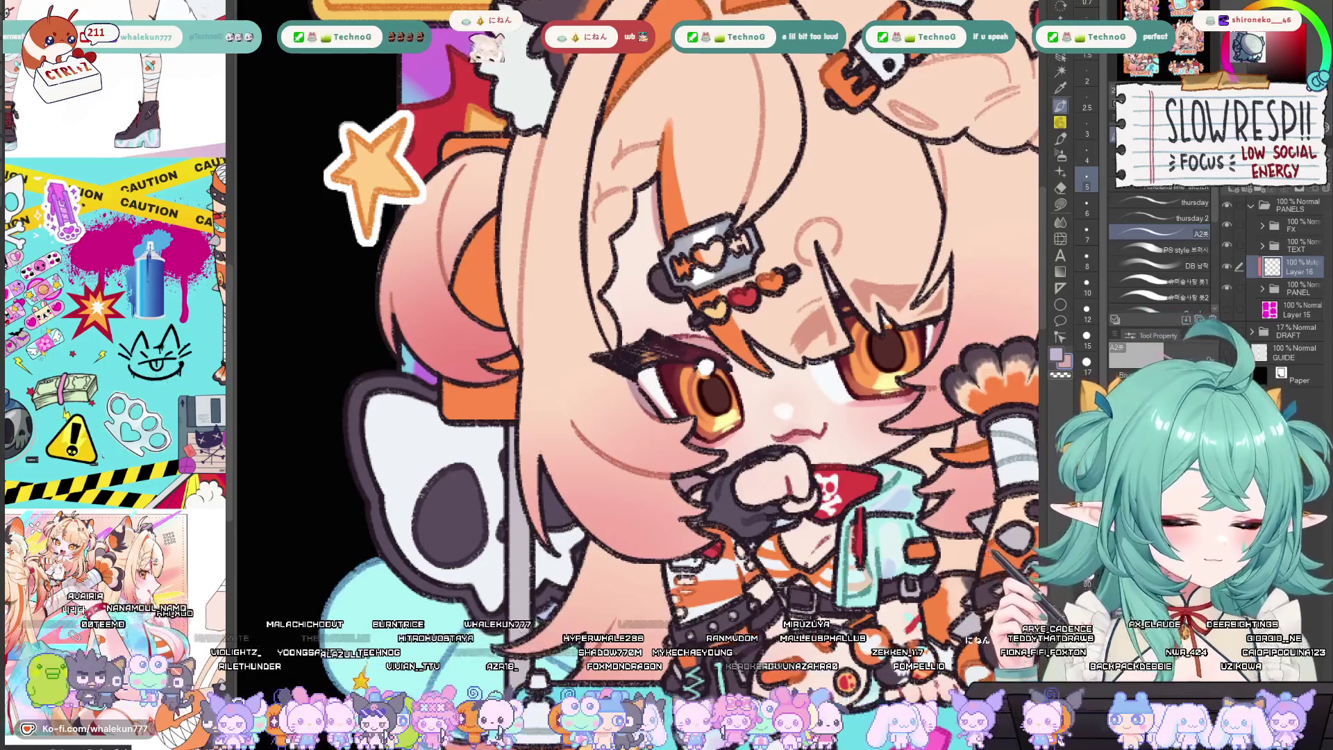
left_click_drag(760, 327, 786, 389)
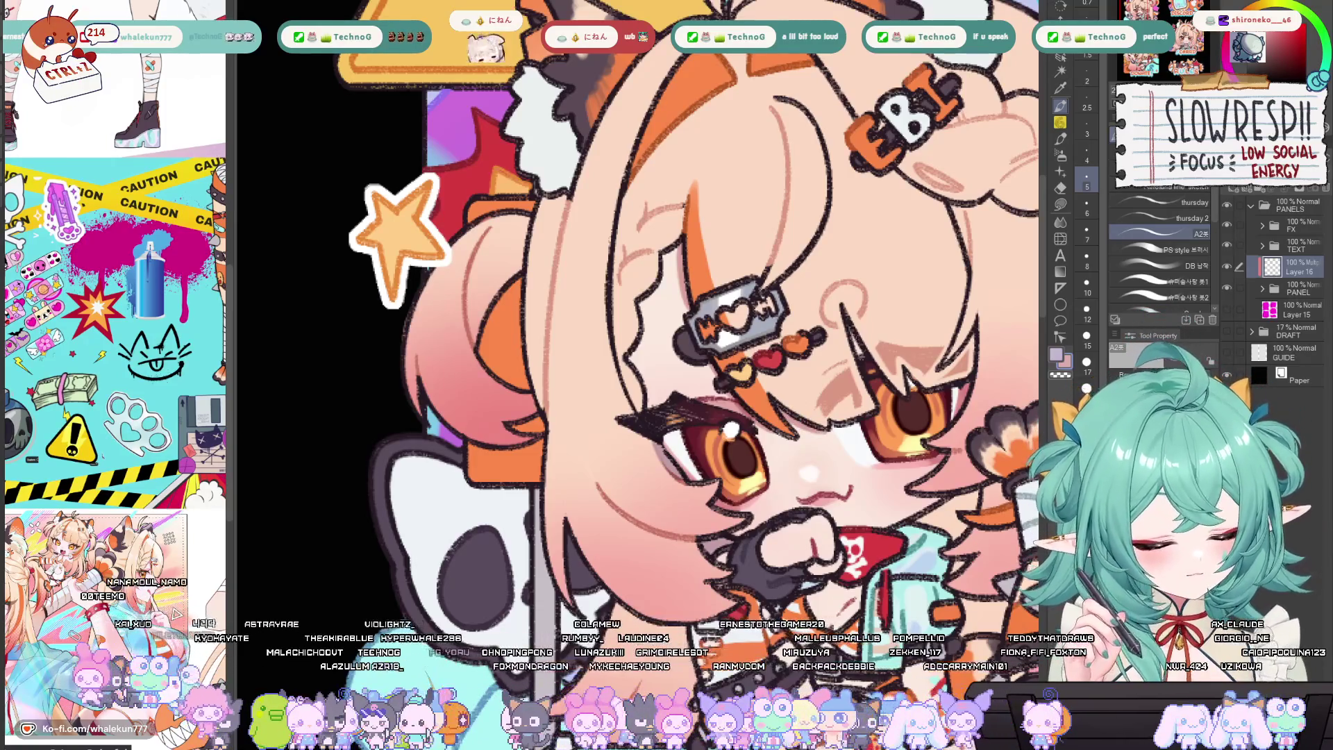
mouse_move(880, 371)
left_mouse_down()
mouse_move(822, 300)
mouse_move(769, 287)
left_mouse_up()
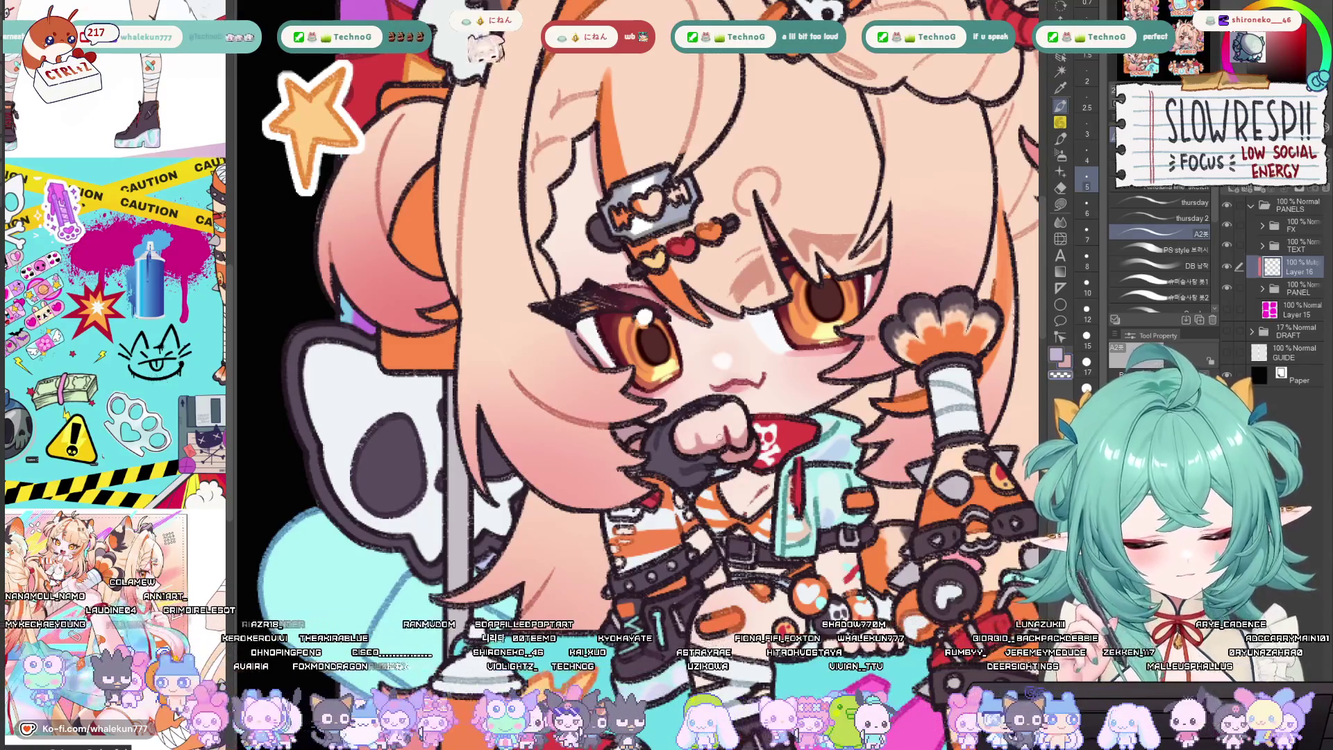
scroll(772, 423, "down", 3)
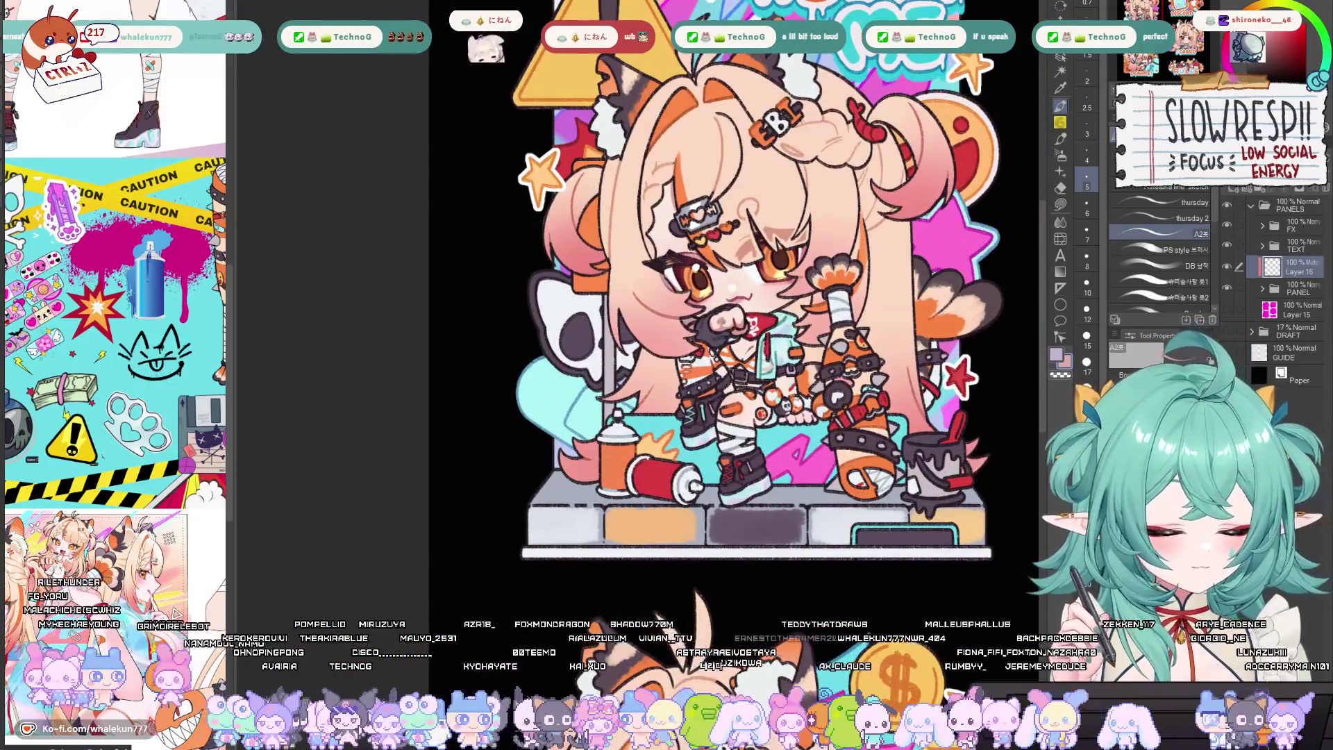
Darken the lines around the shirt's skull emblem and add a short stroke near the collar
scroll(722, 321, "up", 2)
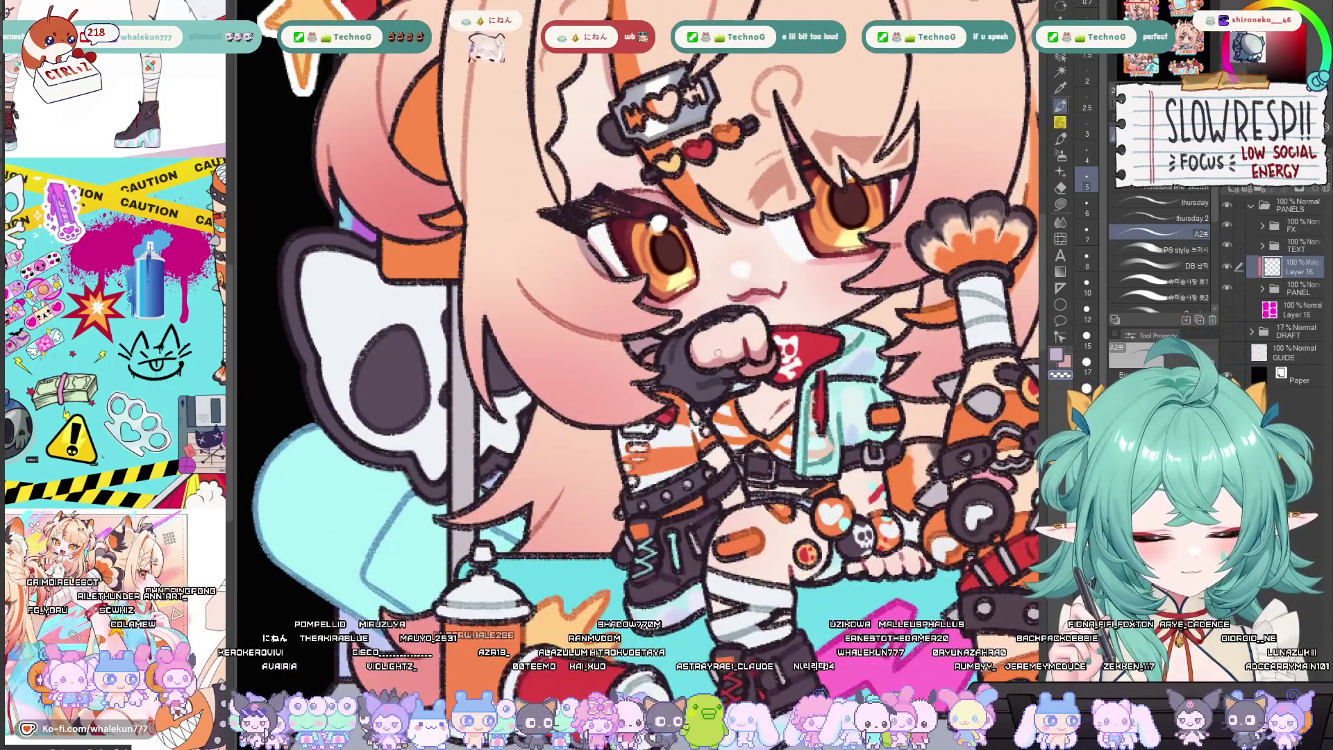
mouse_move(739, 349)
left_mouse_down()
mouse_move(668, 383)
mouse_move(677, 395)
mouse_move(712, 375)
mouse_move(686, 388)
left_mouse_up()
left_click_drag(730, 348, 764, 363)
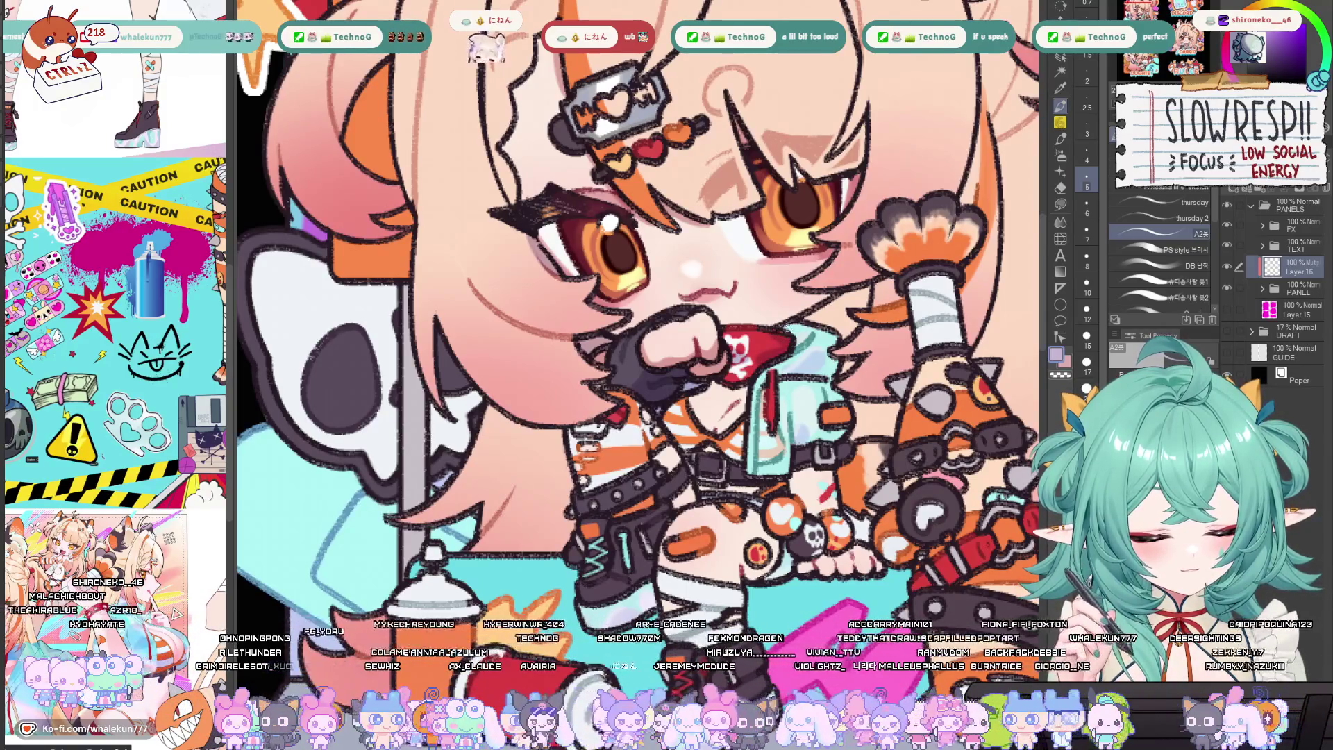
left_click_drag(806, 333, 807, 307)
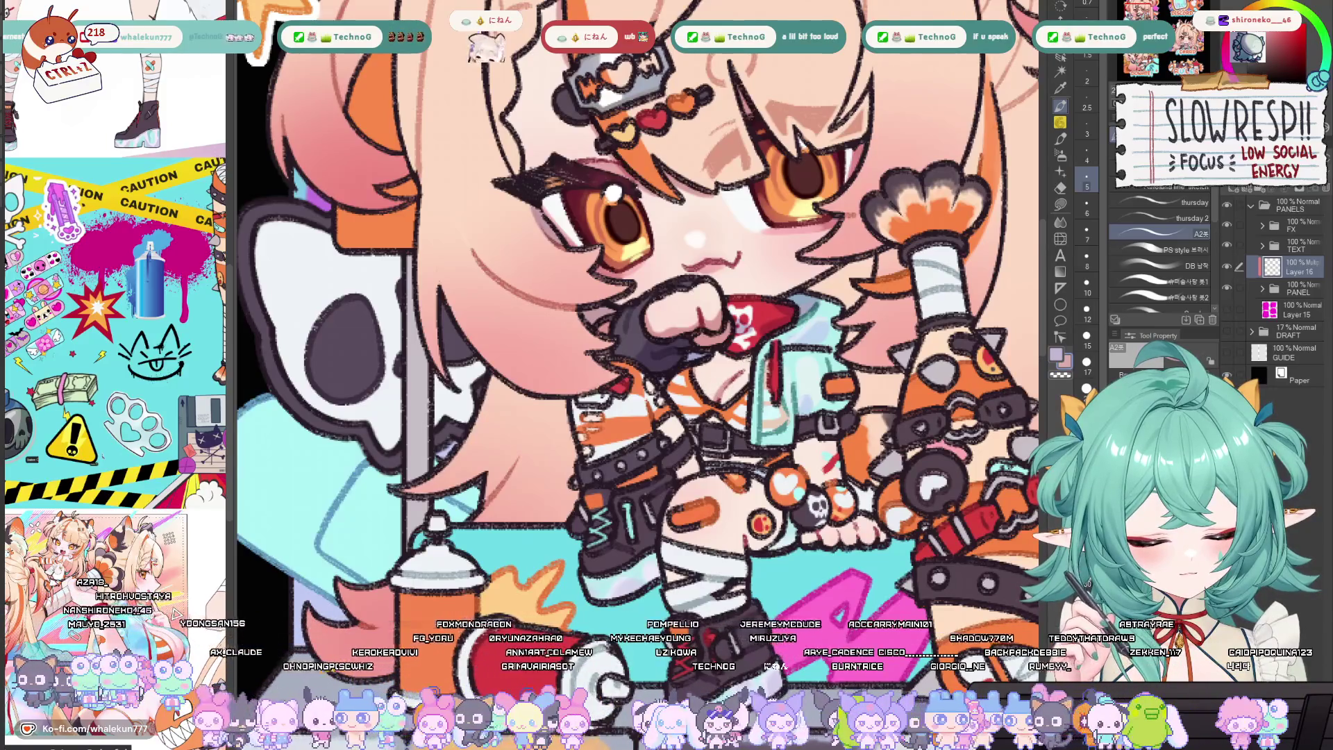
mouse_move(724, 352)
left_mouse_down()
mouse_move(743, 359)
mouse_move(729, 417)
mouse_move(687, 484)
left_mouse_up()
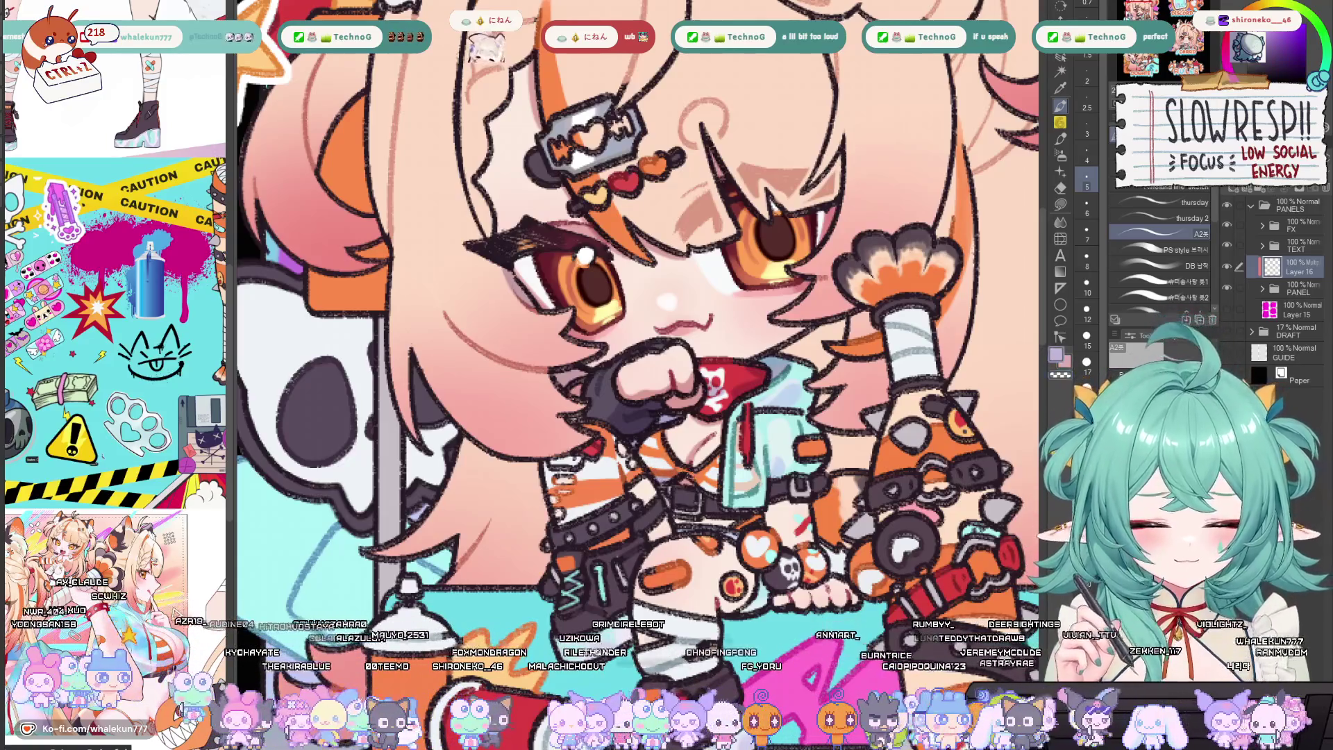
Flip the canvas horizontally to check the shirt line work
mouse_move(825, 535)
left_mouse_down()
mouse_move(796, 445)
mouse_move(799, 518)
left_mouse_up()
key("h")
key("h")
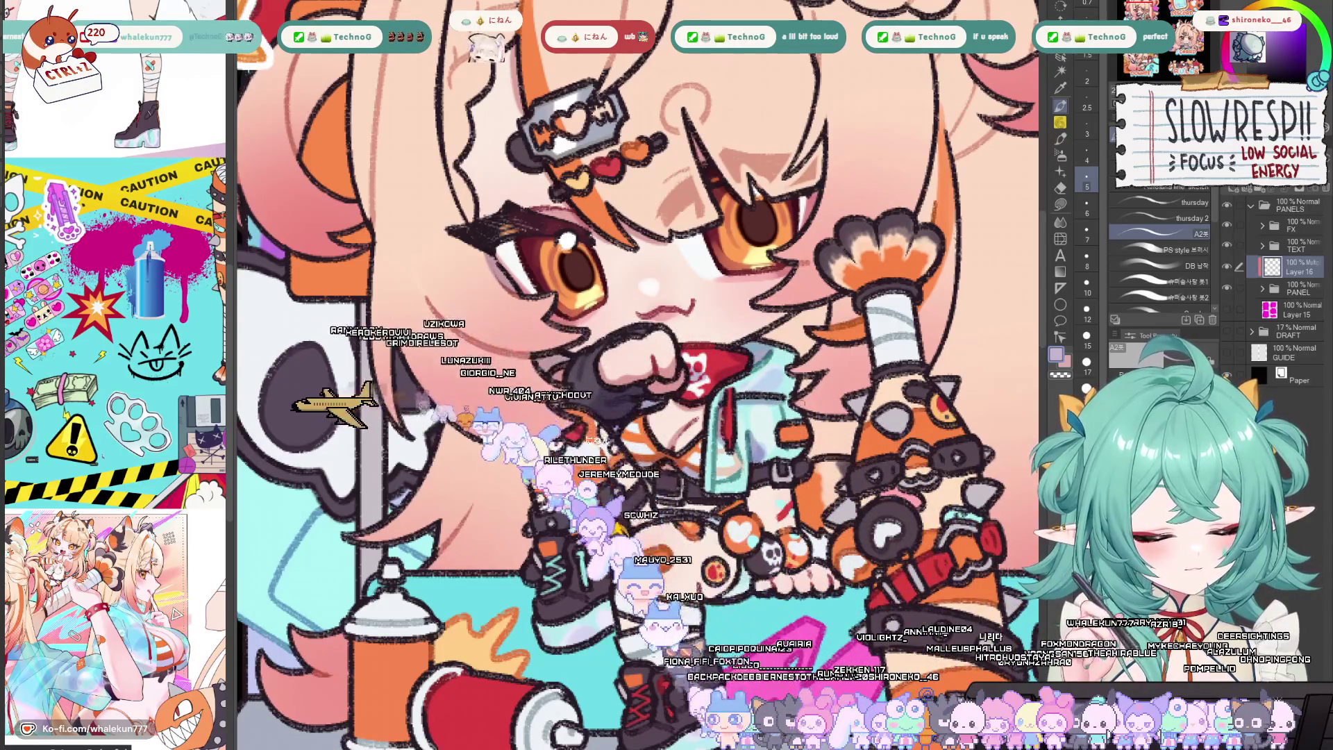
scroll(639, 375, "down", 2)
scroll(639, 374, "up", 2)
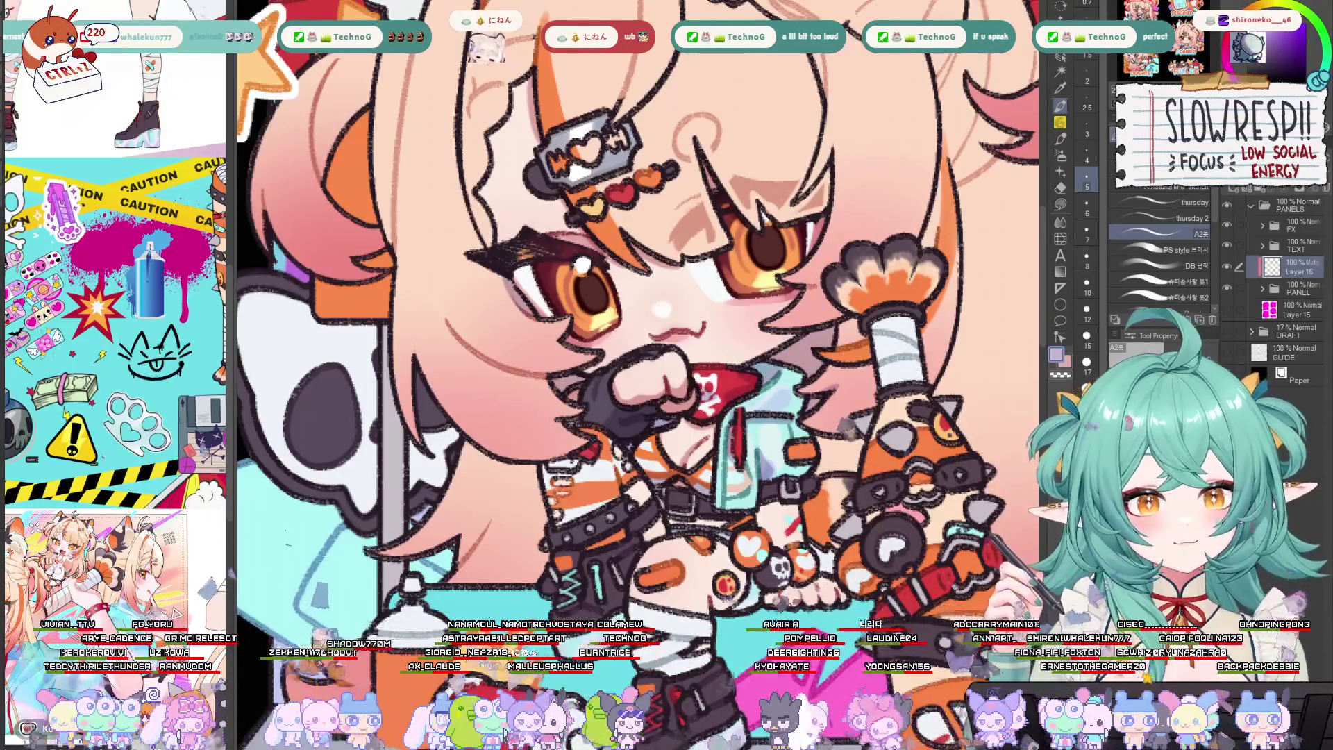
scroll(849, 432, "down", 3)
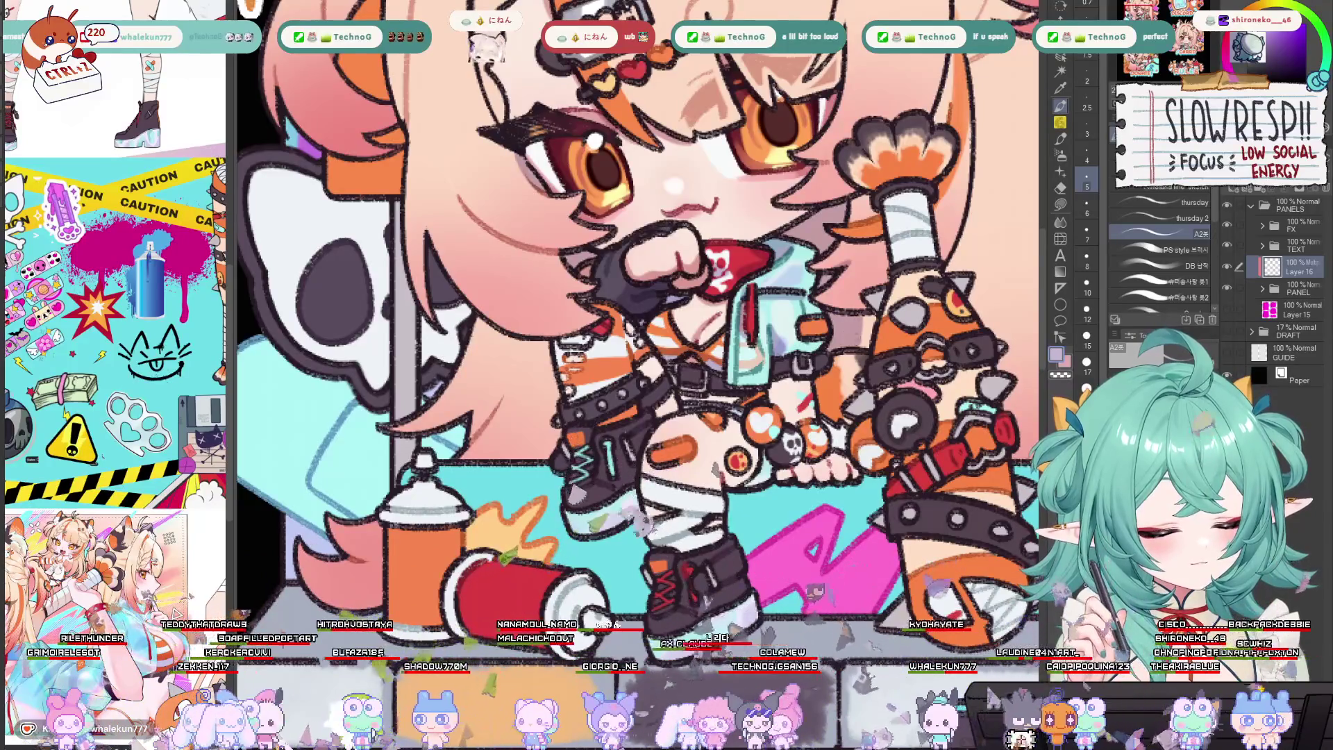
scroll(882, 326, "up", 1)
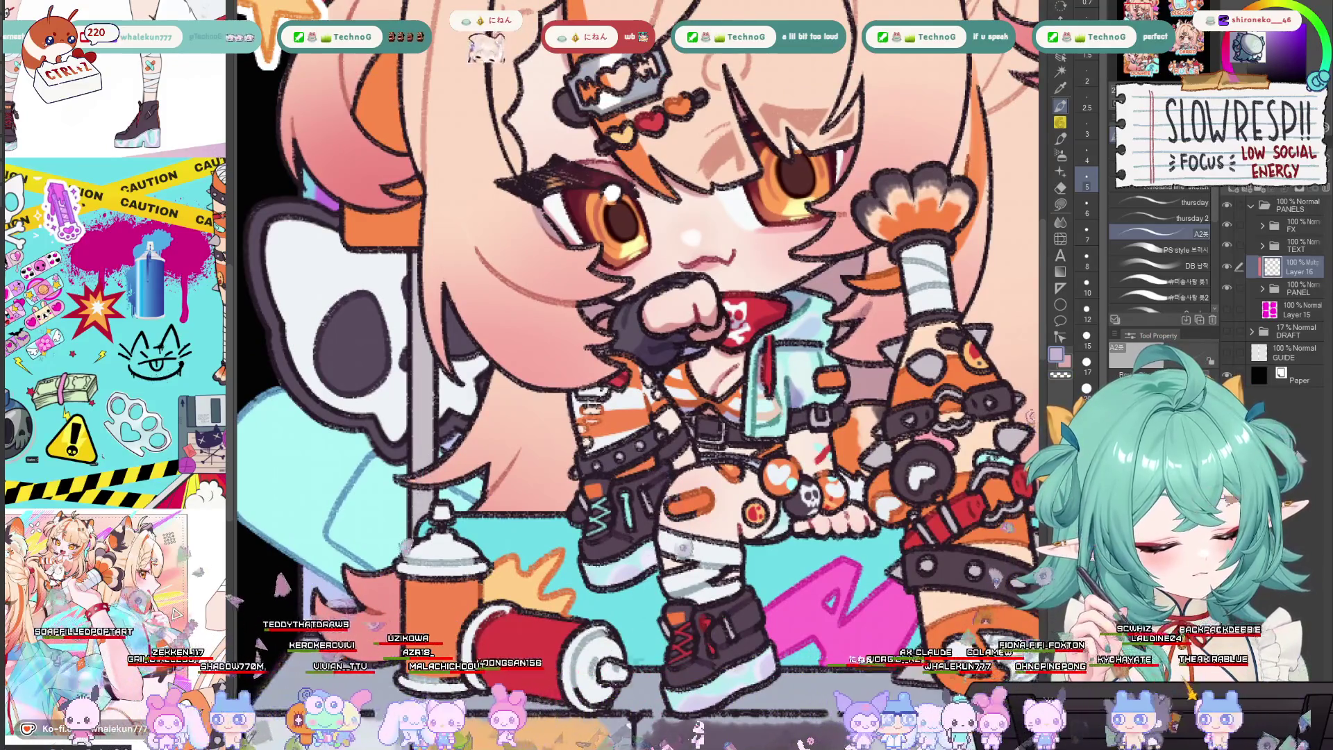
scroll(908, 281, "up", 1)
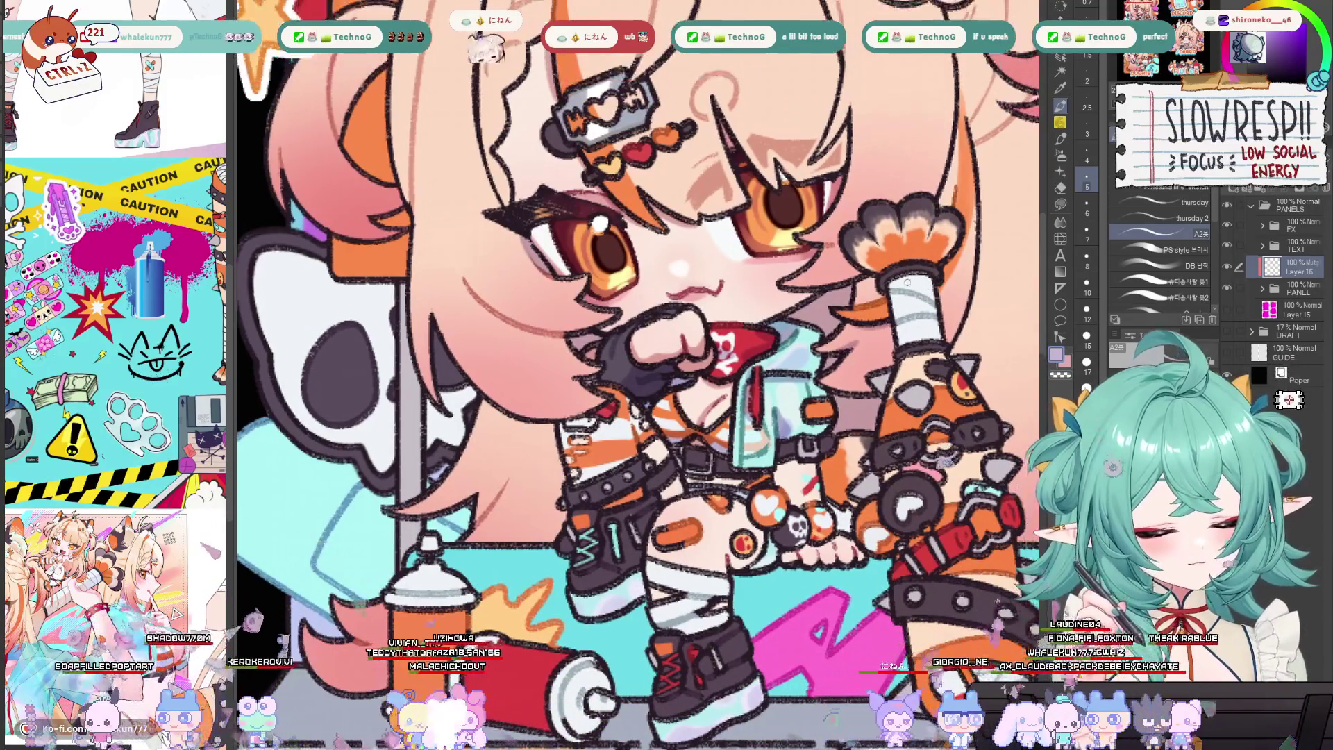
mouse_move(909, 281)
left_mouse_down()
mouse_move(890, 362)
mouse_move(772, 321)
left_mouse_up()
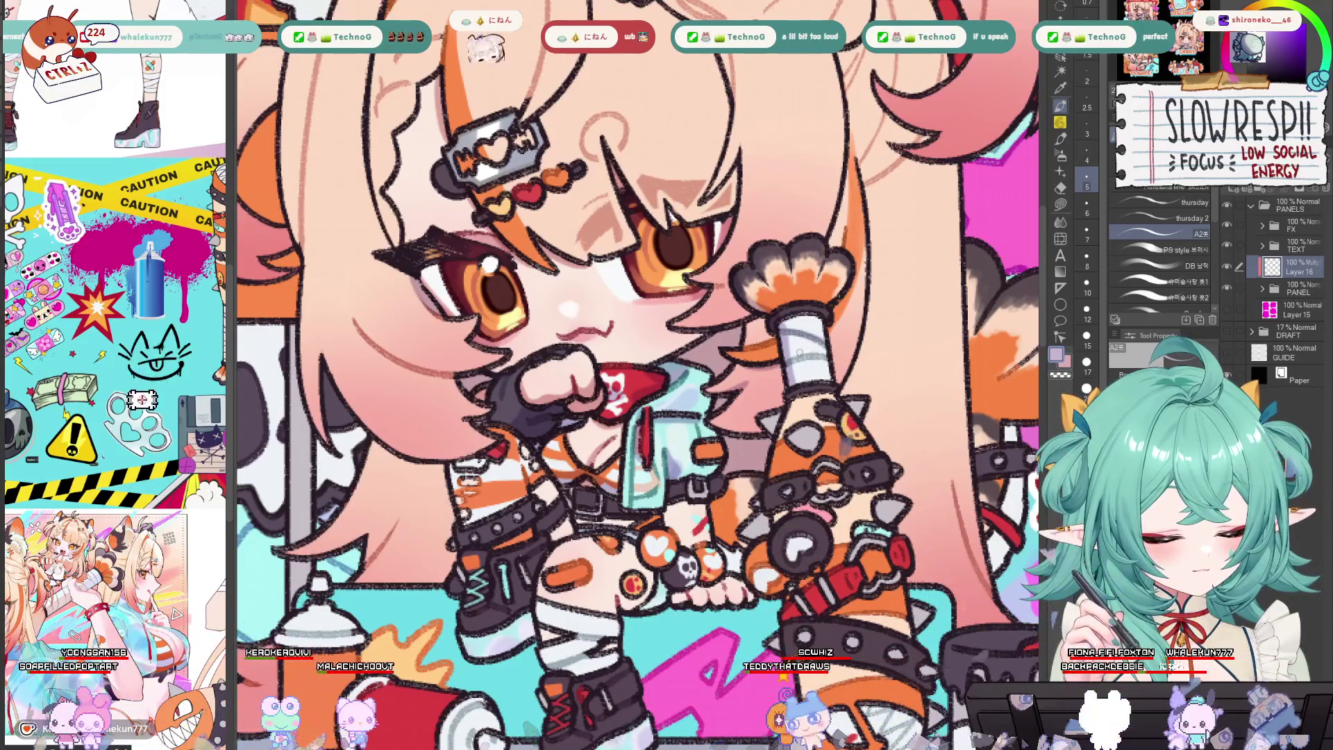
left_click_drag(800, 350, 810, 358)
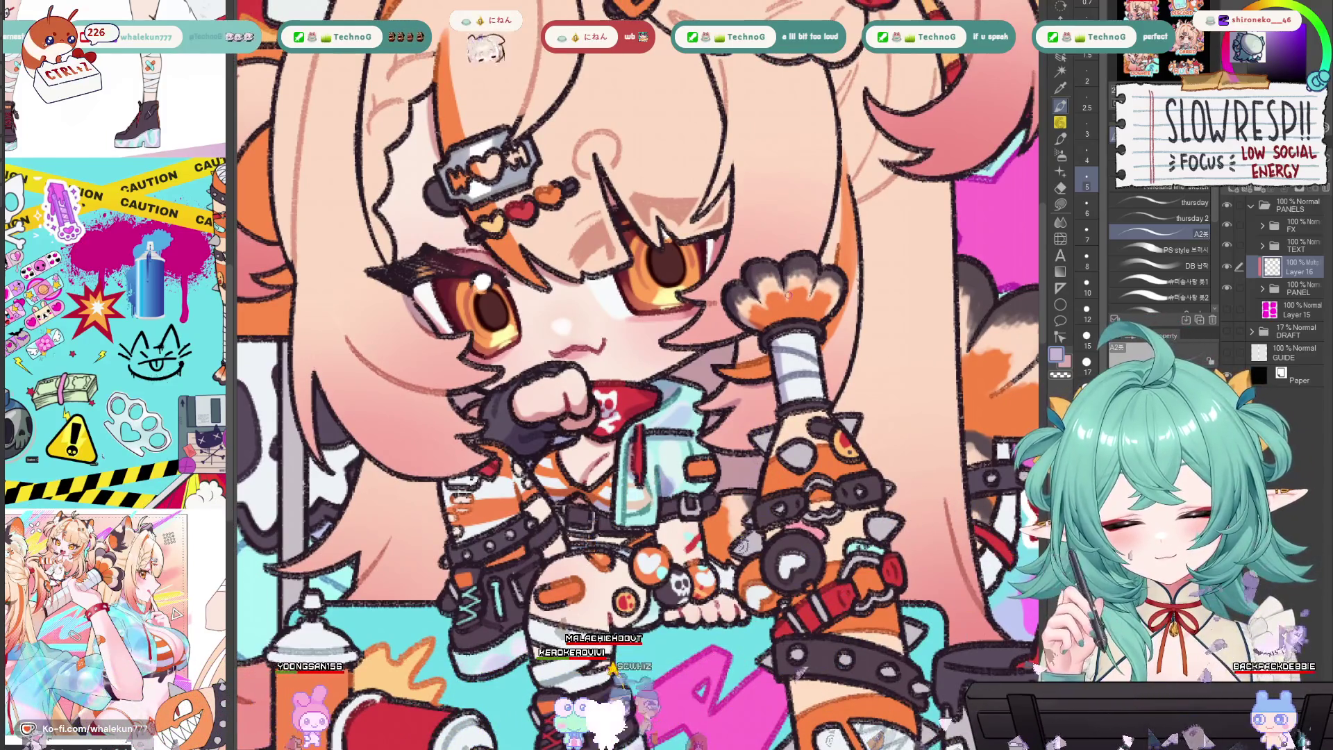
left_click_drag(755, 362, 932, 400)
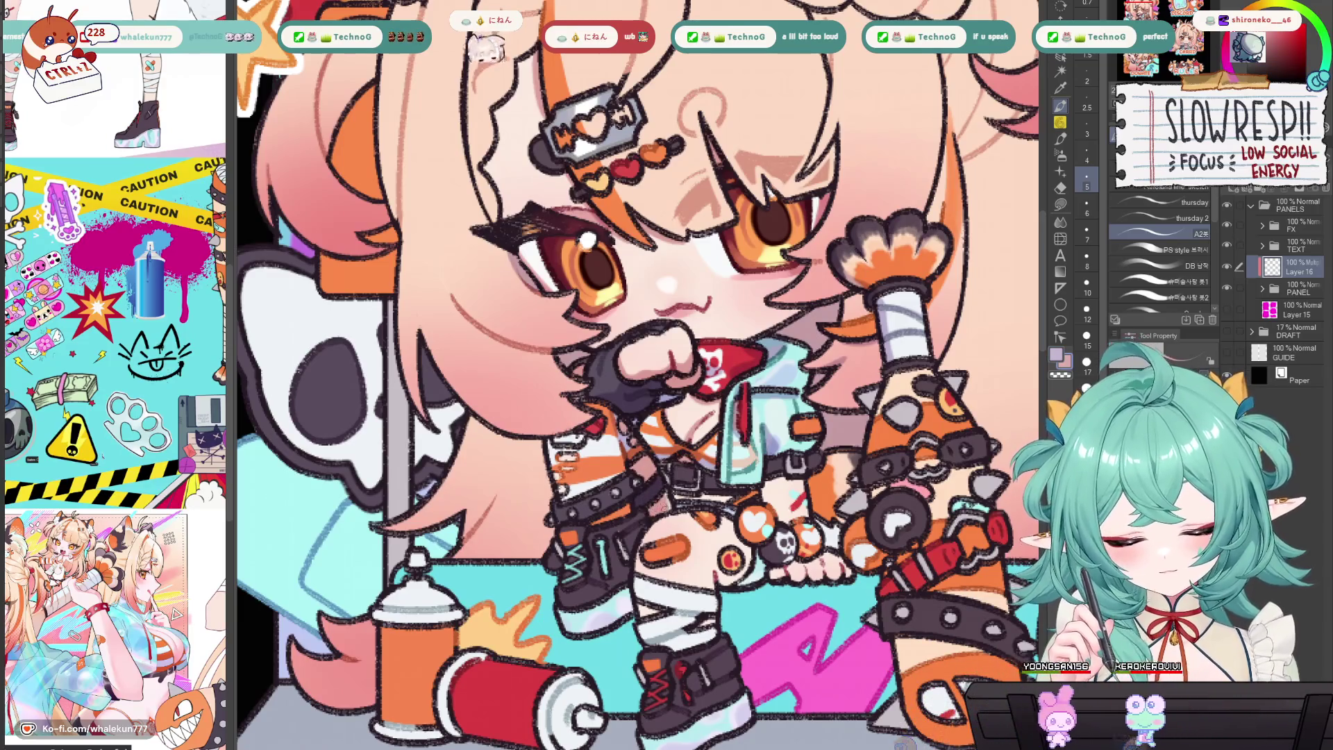
scroll(695, 494, "up", 1)
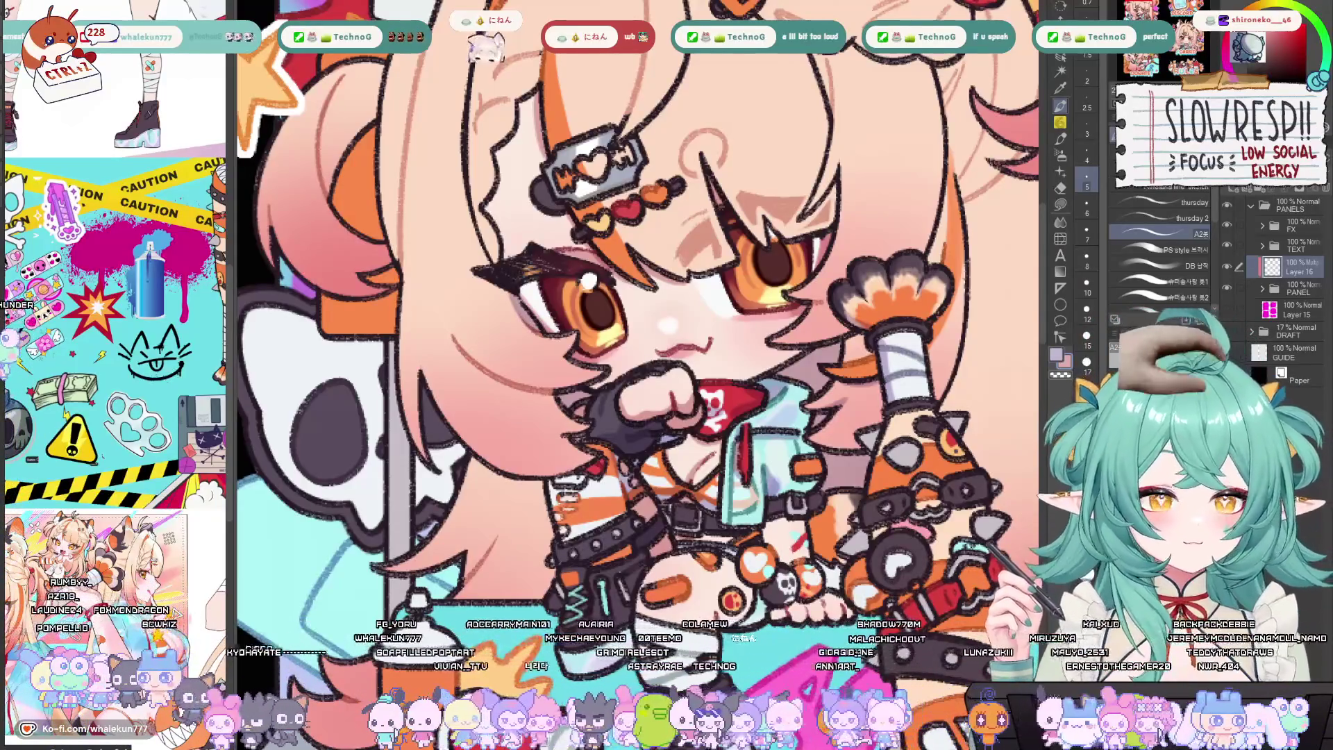
left_click_drag(806, 371, 851, 379)
scroll(713, 282, "up", 2)
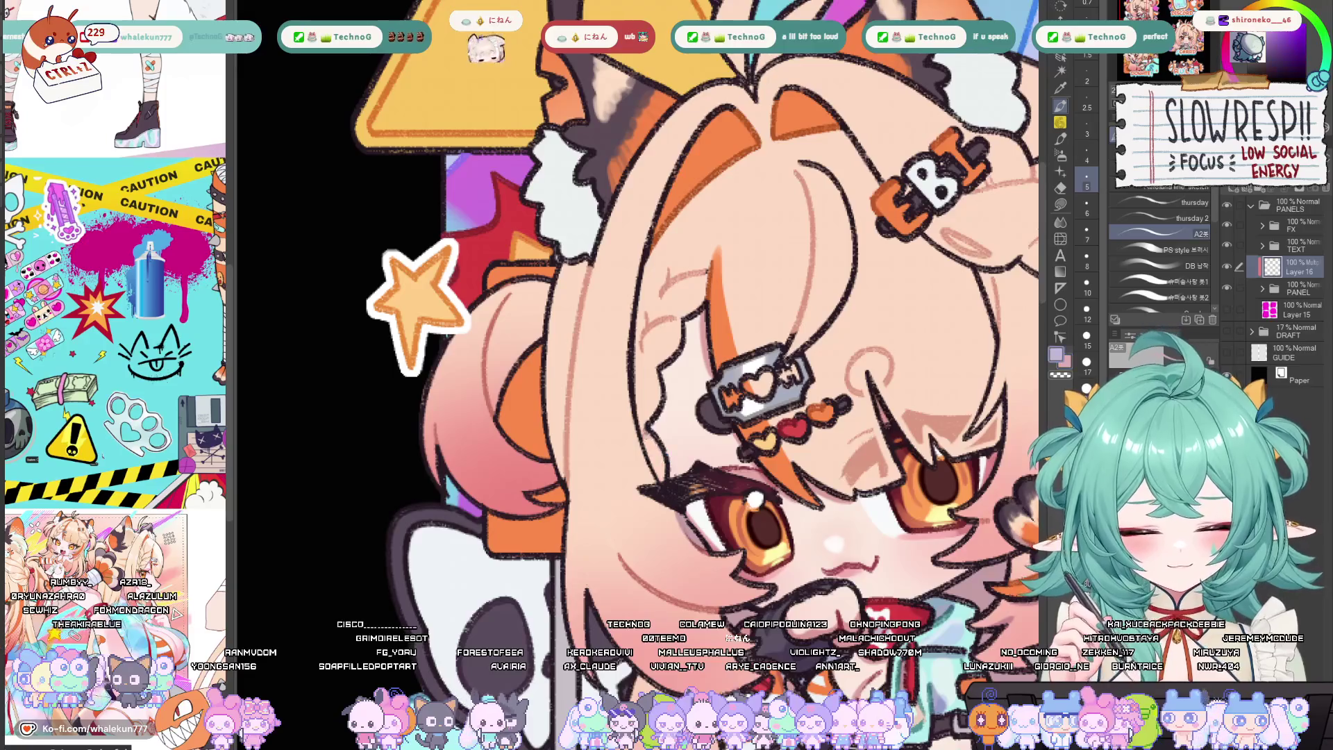
Ink the left hair edge, redrawing the first stroke after undoing it
scroll(660, 445, "down", 4)
scroll(632, 327, "up", 3)
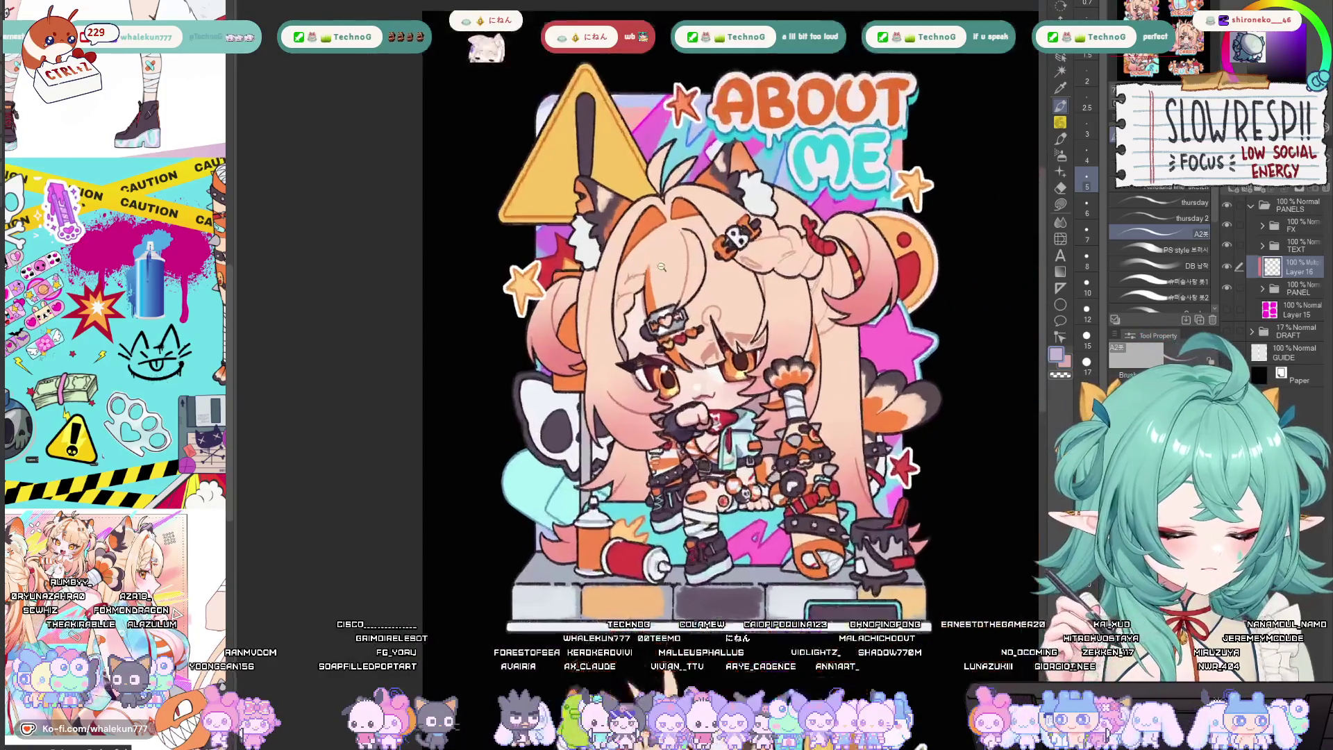
scroll(632, 327, "up", 2)
scroll(604, 424, "up", 2)
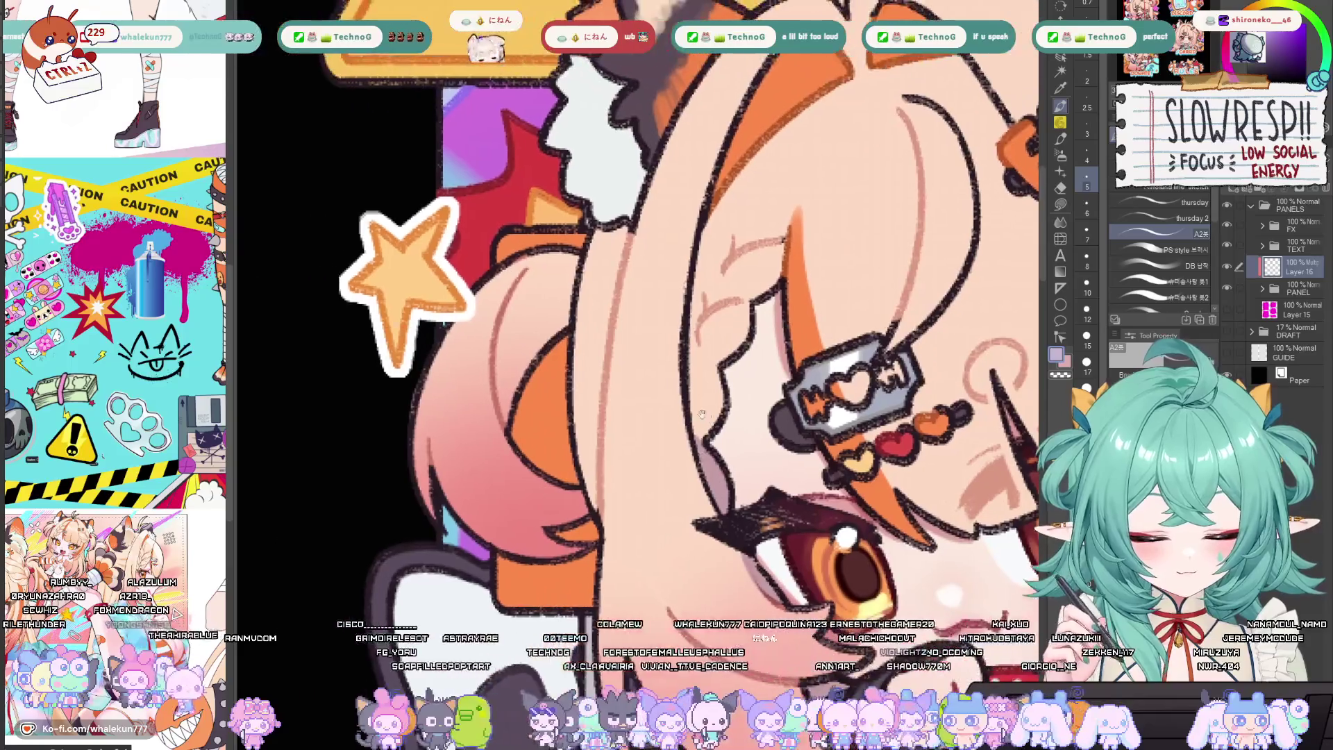
mouse_move(543, 258)
left_mouse_down()
mouse_move(522, 284)
mouse_move(490, 427)
left_mouse_up()
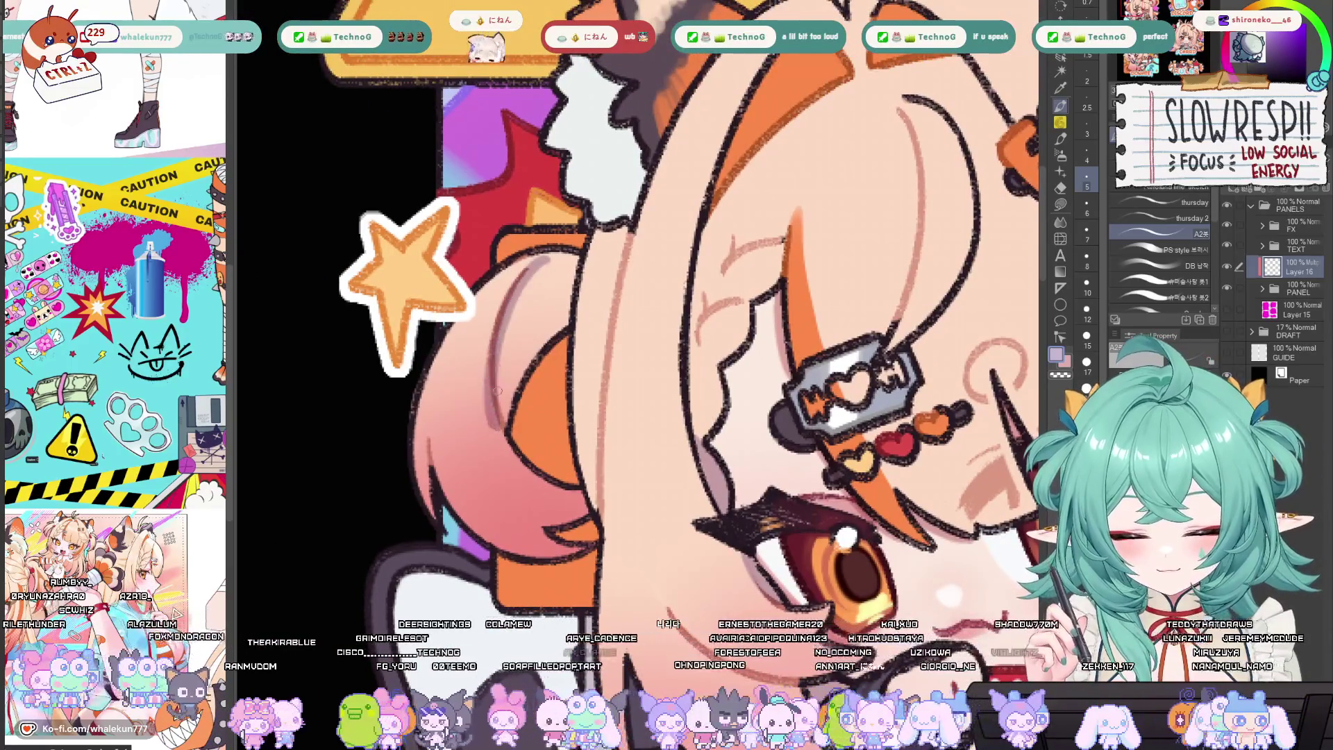
key("ctrl+z")
mouse_move(555, 262)
left_mouse_down()
mouse_move(498, 375)
mouse_move(497, 421)
left_mouse_up()
mouse_move(512, 292)
left_mouse_down()
mouse_move(500, 425)
mouse_move(534, 327)
mouse_move(566, 291)
mouse_move(549, 268)
mouse_move(570, 264)
mouse_move(556, 297)
left_mouse_up()
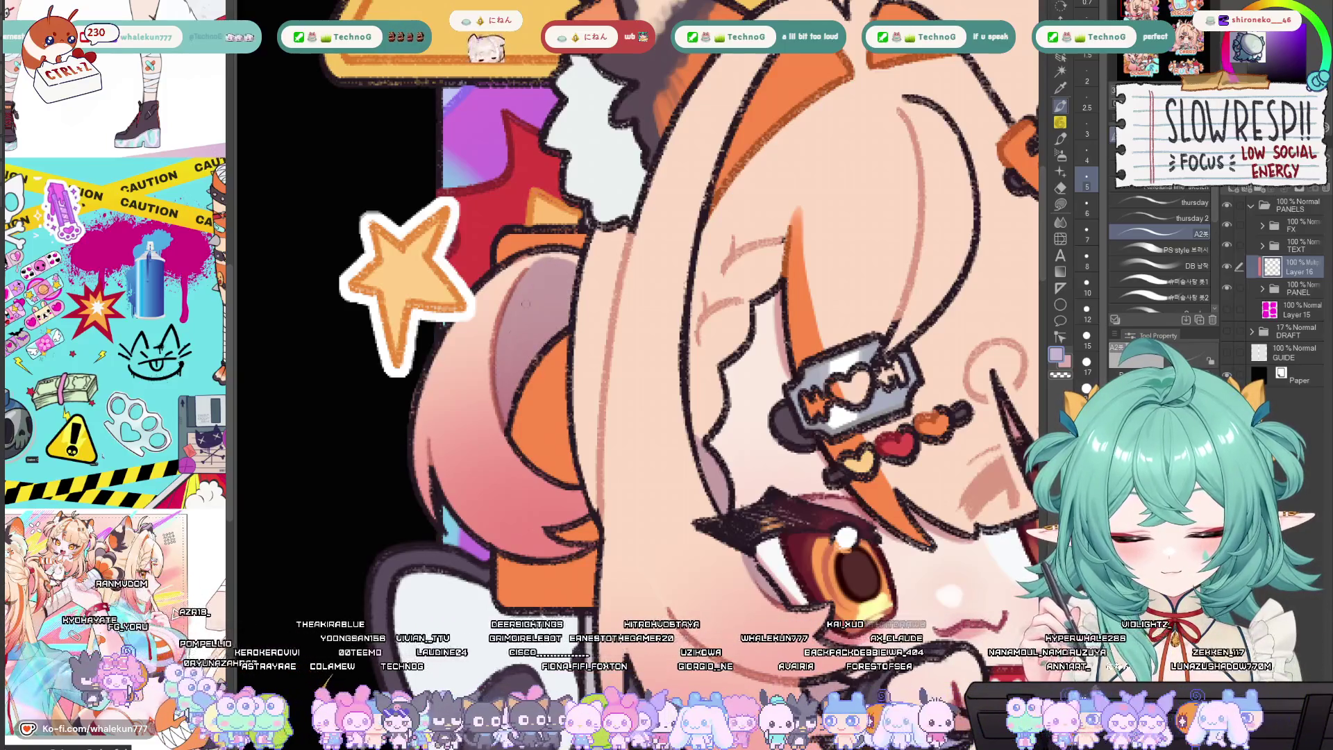
Fit the whole About Me illustration in view and flip it horizontally to check
key("ctrl+0")
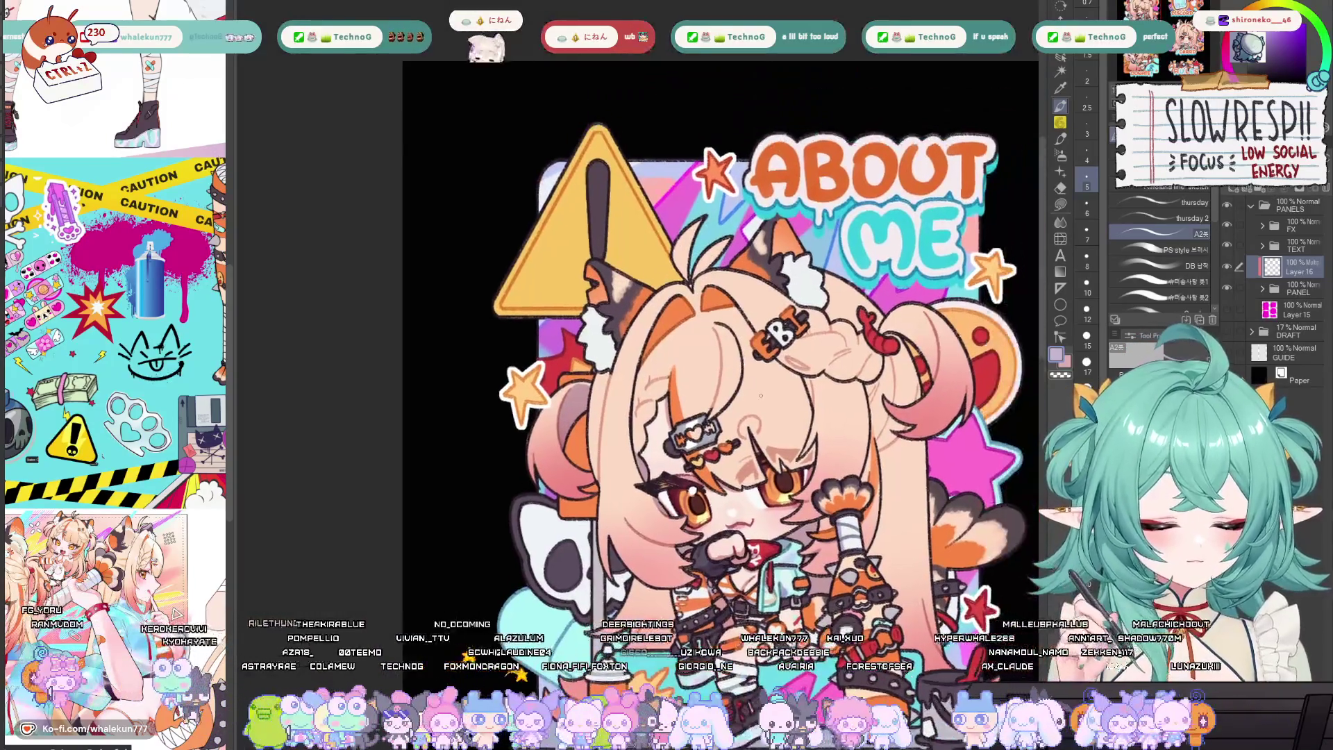
key("h")
key("h")
left_click_drag(694, 382, 622, 349)
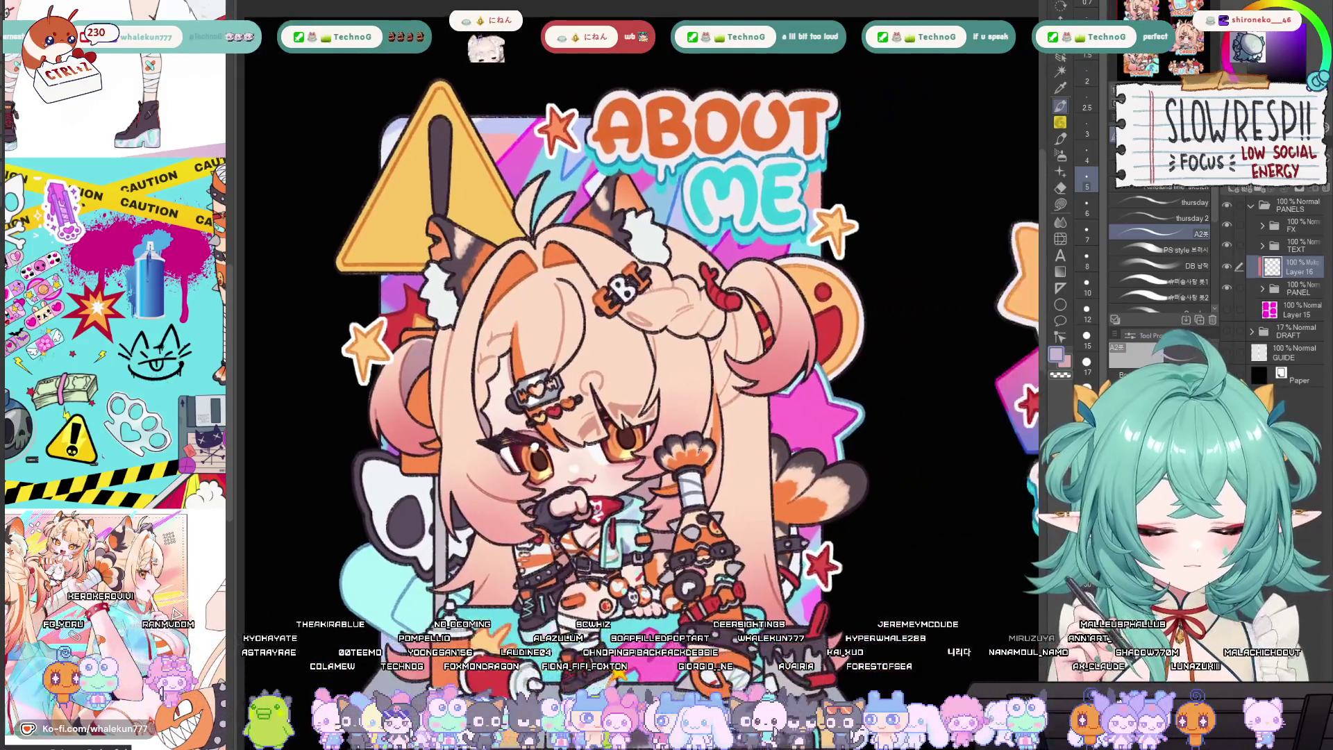
scroll(576, 416, "up", 3)
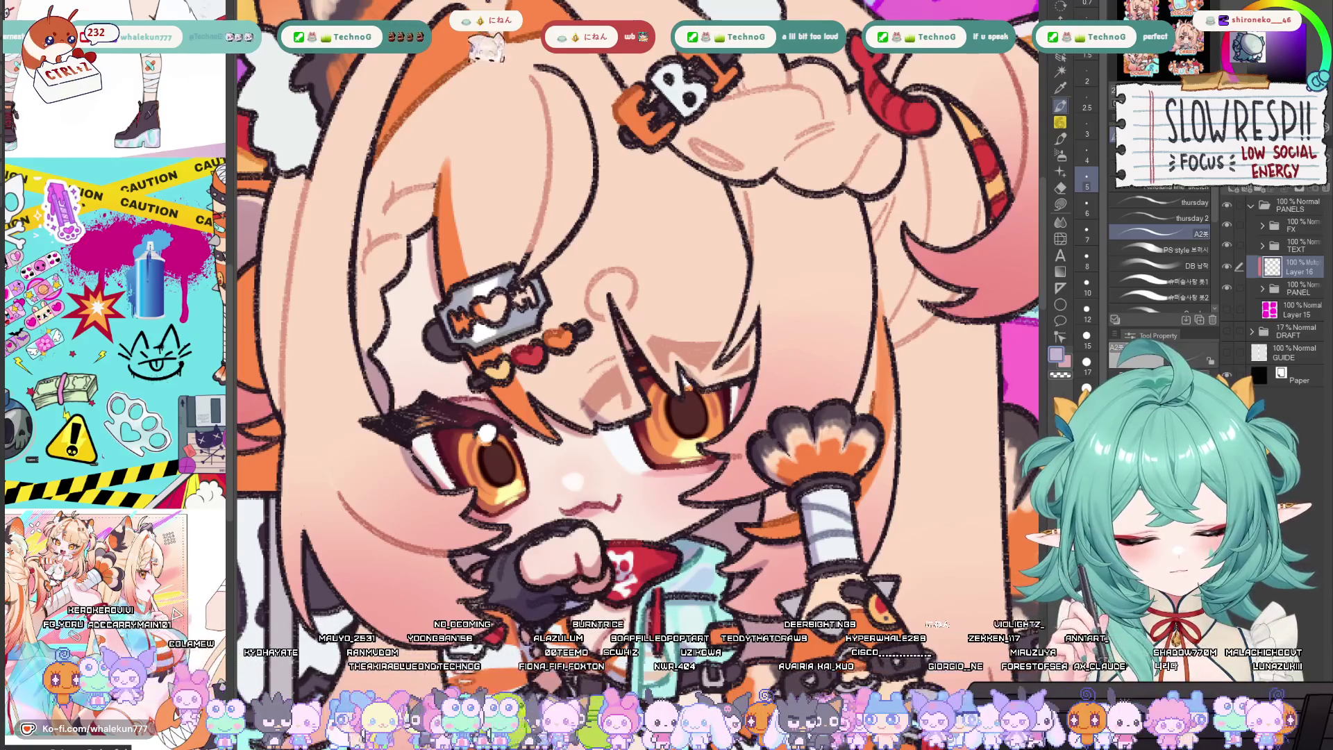
scroll(764, 278, "down", 3)
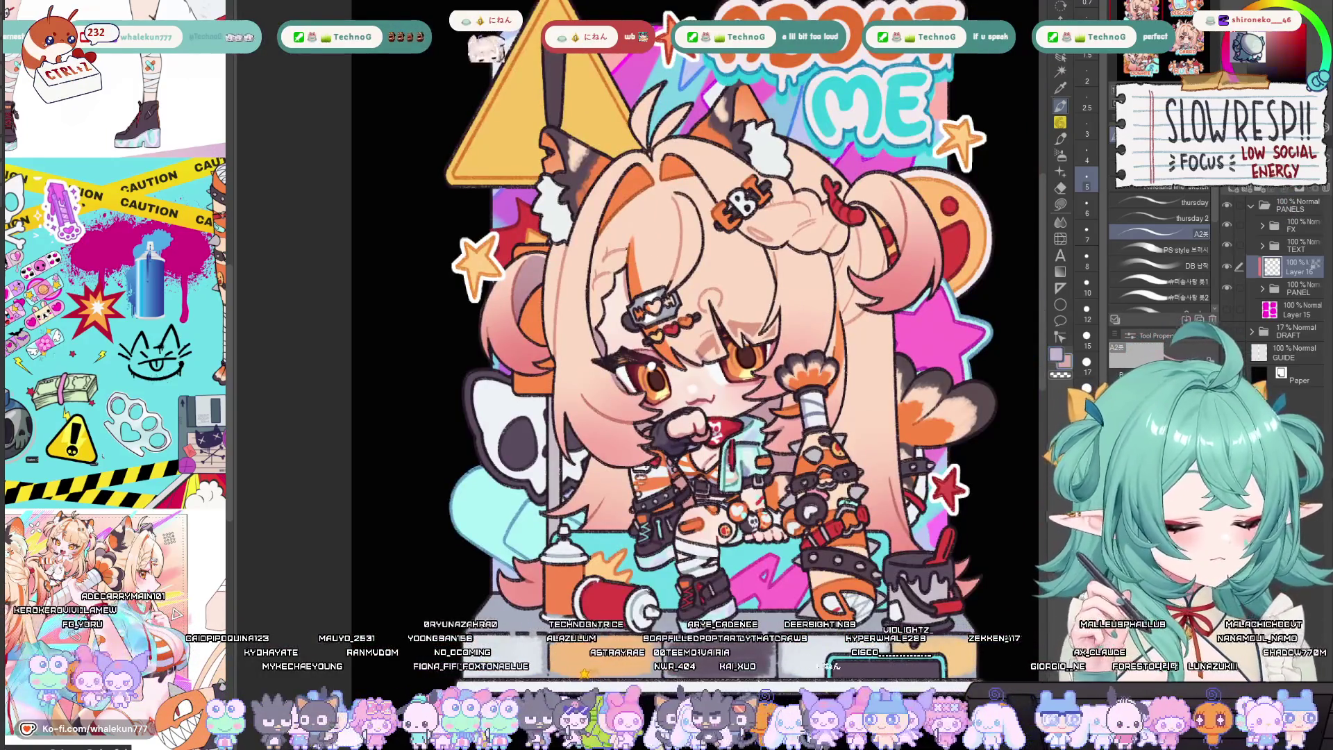
scroll(591, 297, "up", 2)
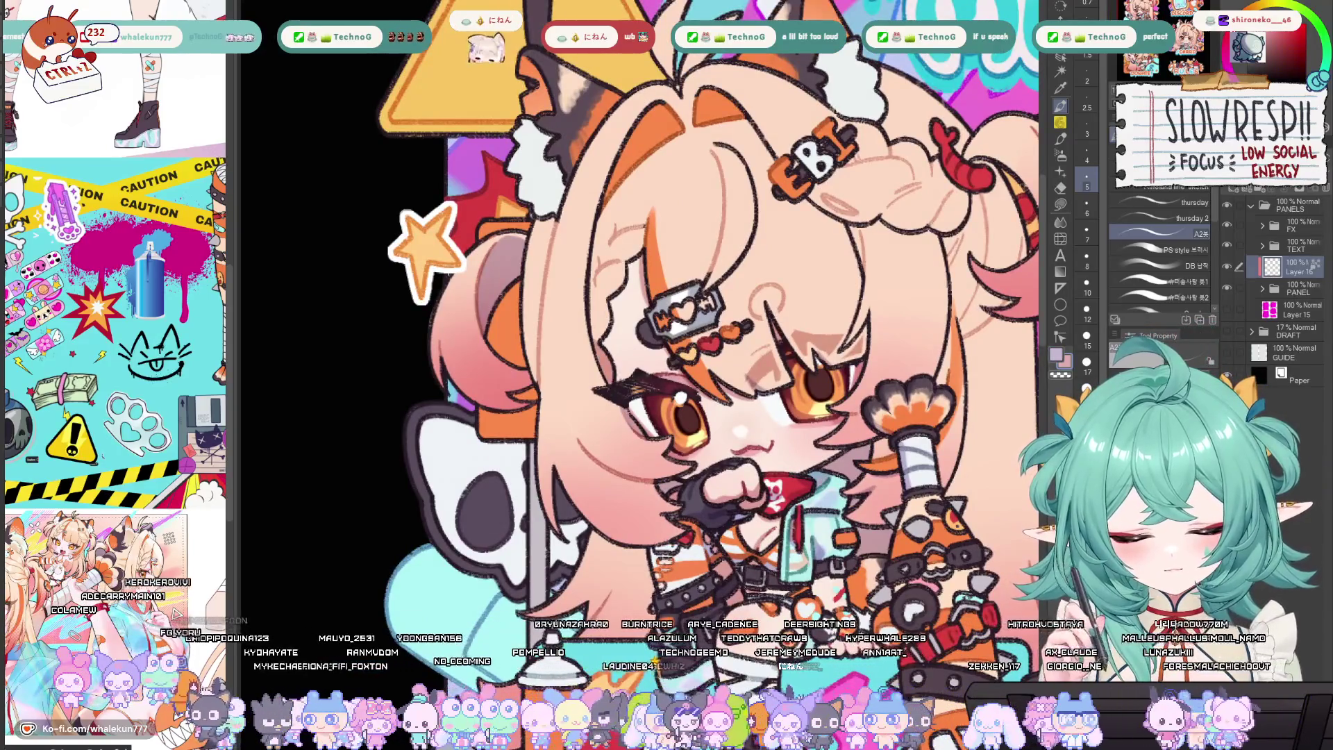
scroll(625, 417, "up", 2)
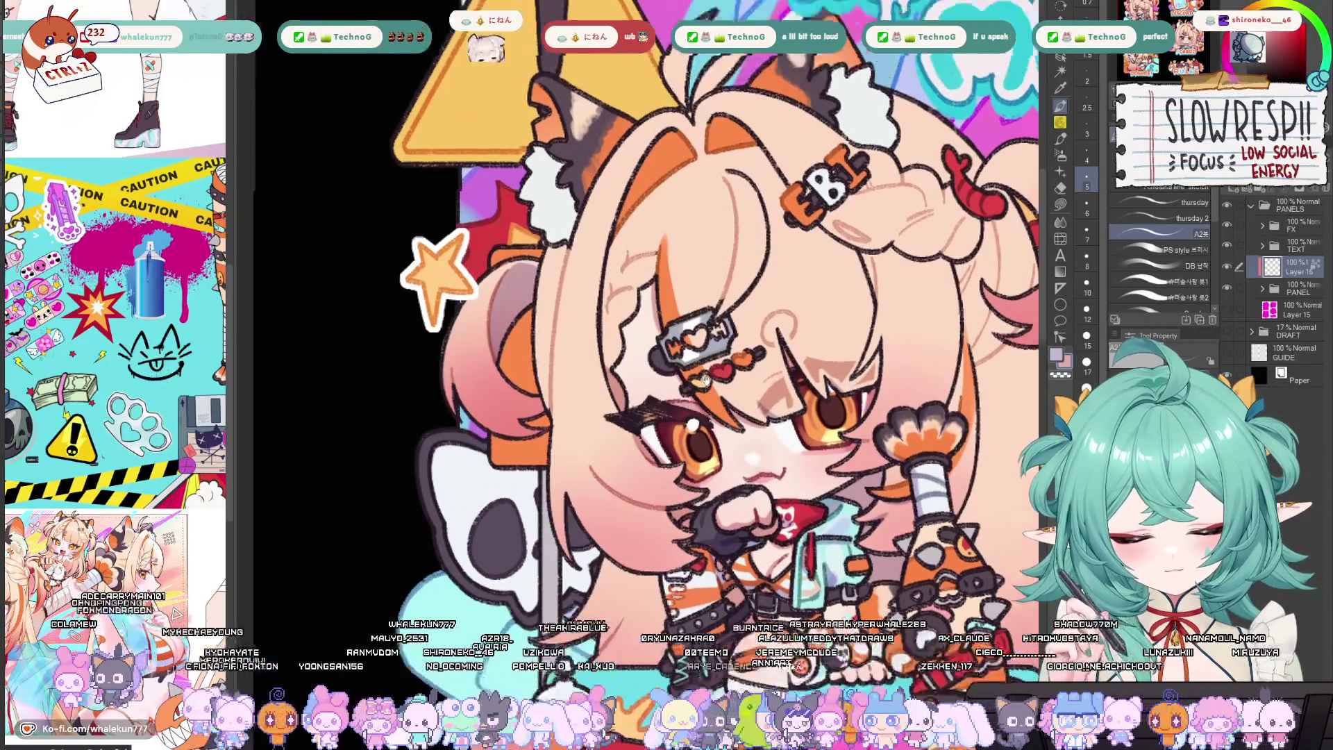
Enlarge the brush, flip the canvas back and undo the last stroke
key("bracketright")
key("bracketright")
key("bracketright")
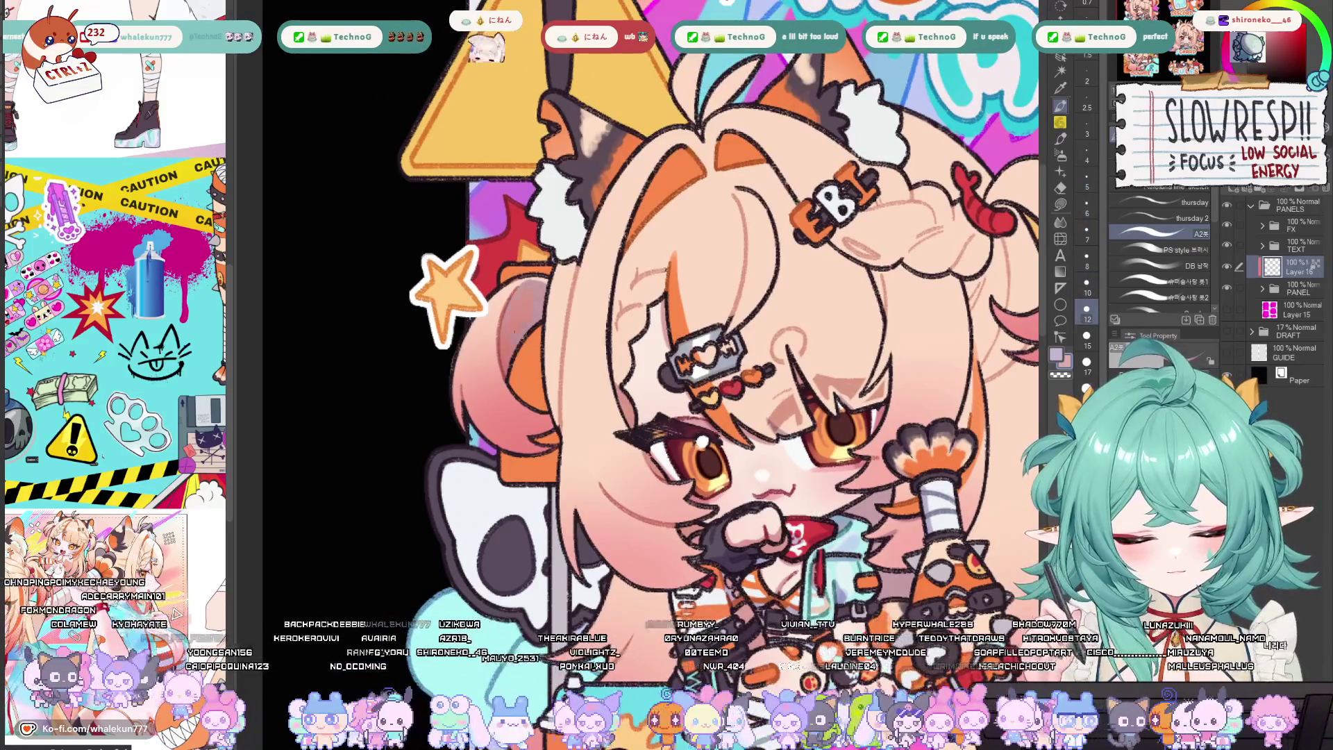
scroll(840, 215, "down", 3)
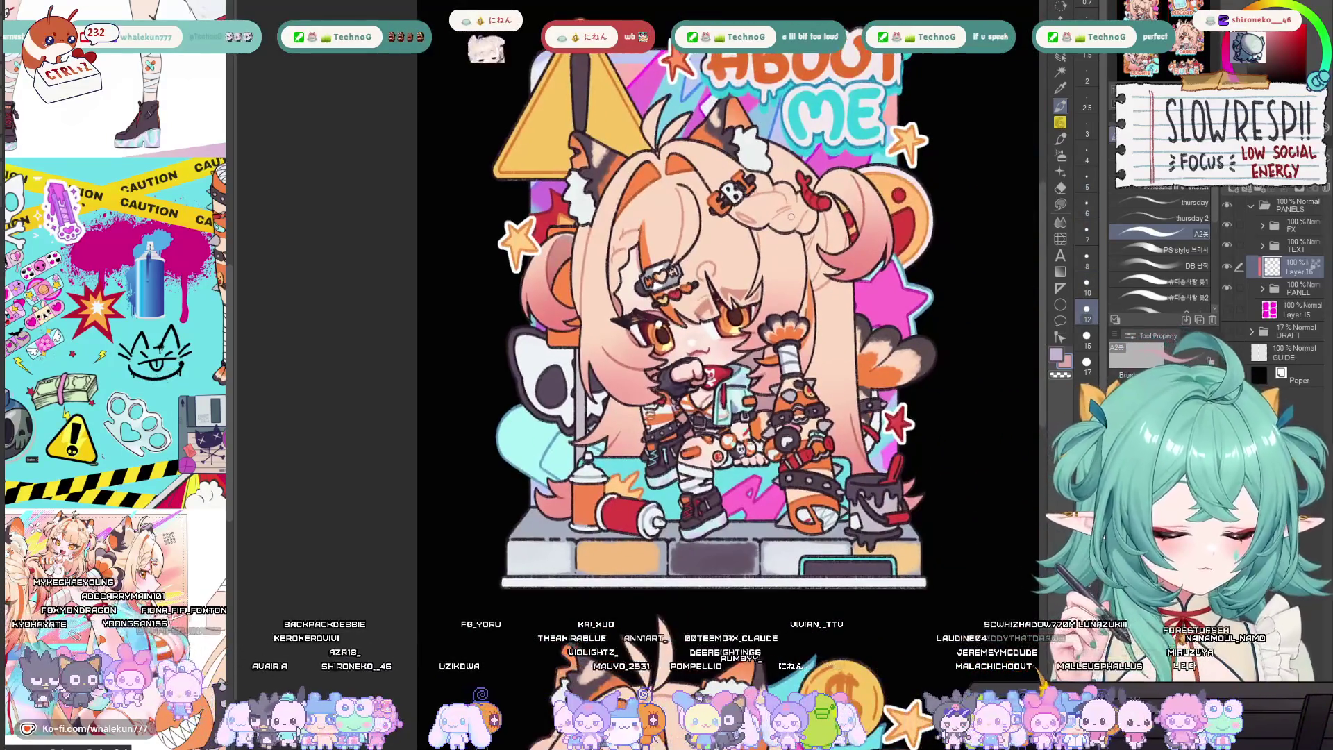
scroll(840, 216, "down", 3)
key("h")
key("h")
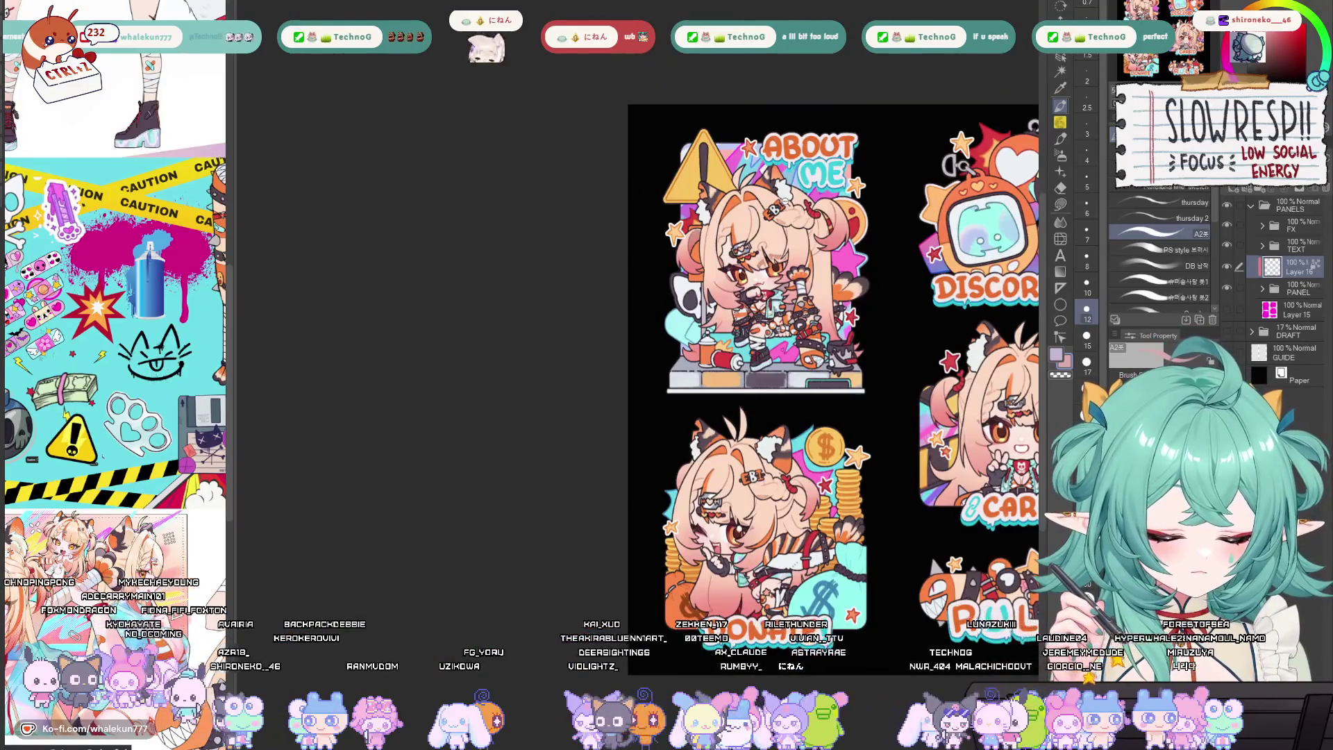
scroll(787, 202, "up", 5)
scroll(803, 285, "up", 1)
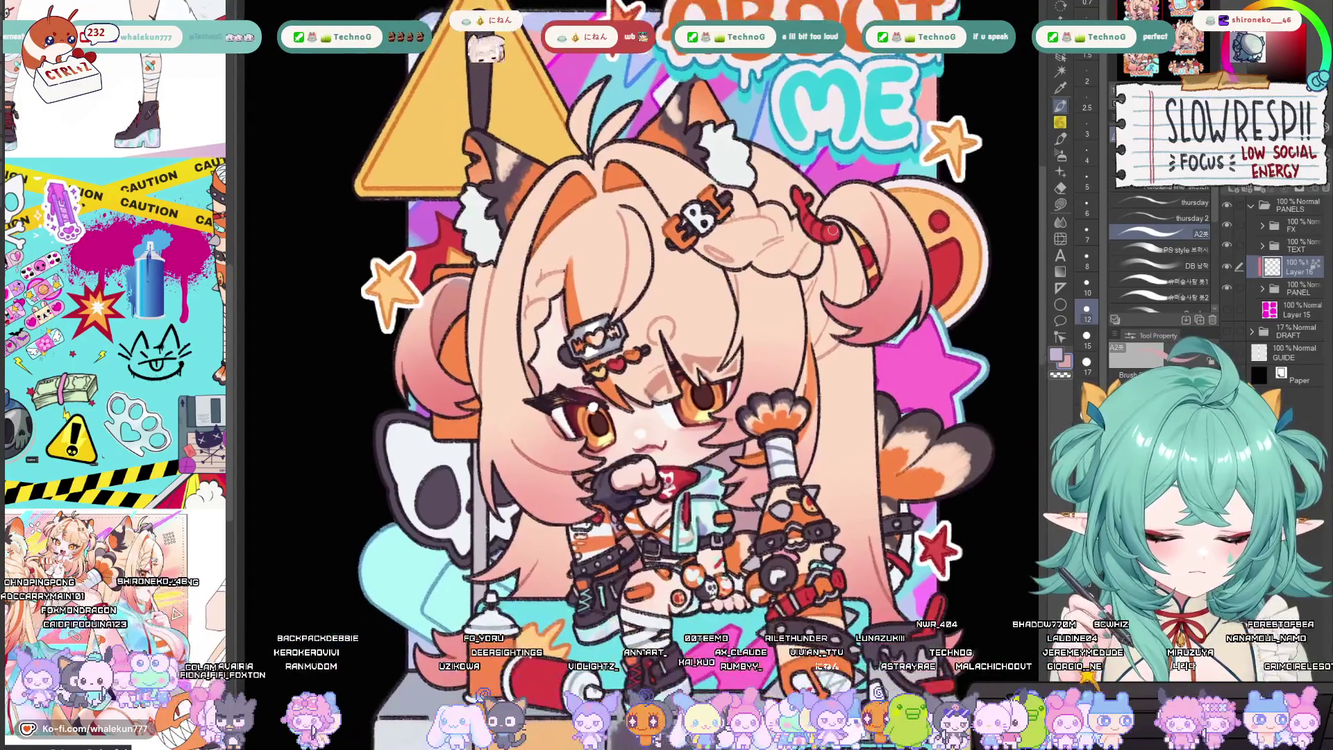
key("ctrl+z")
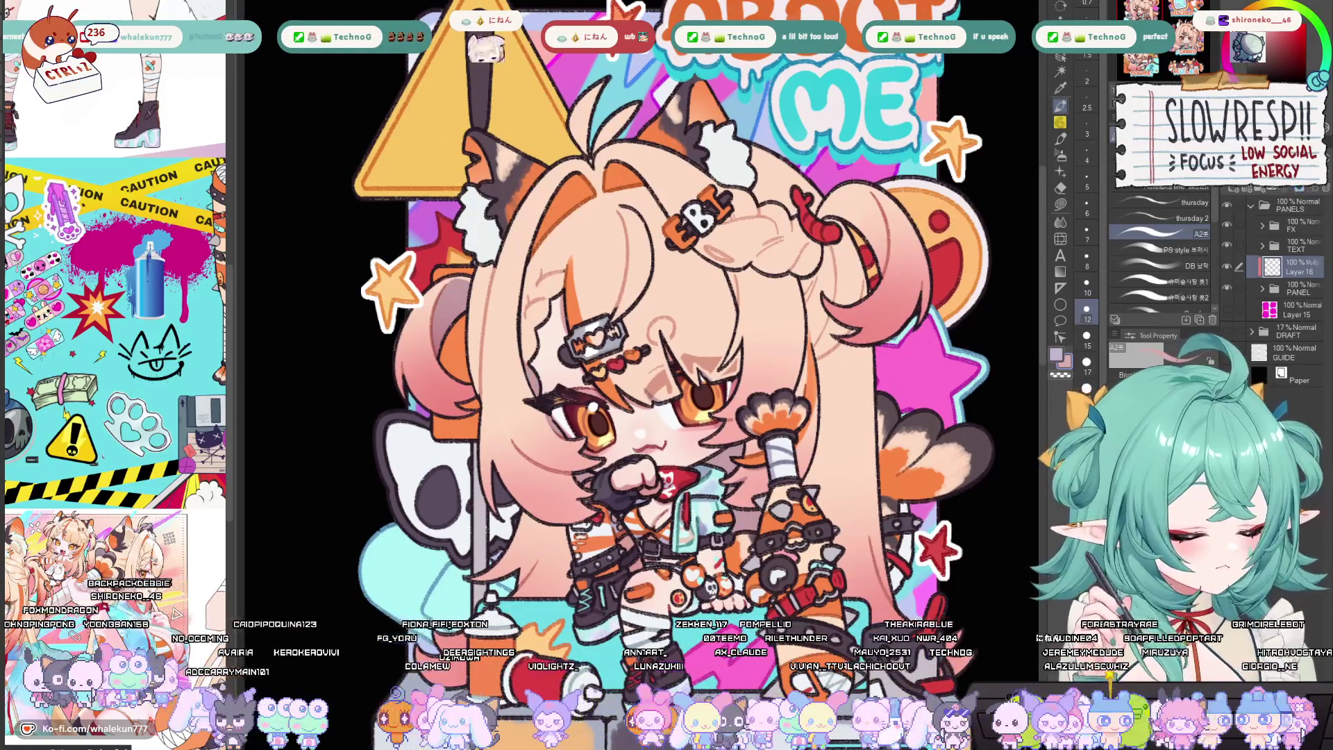
Make the brush slightly smaller and bring the character's lower body into view
left_click_drag(645, 298, 595, 307)
key("bracketleft")
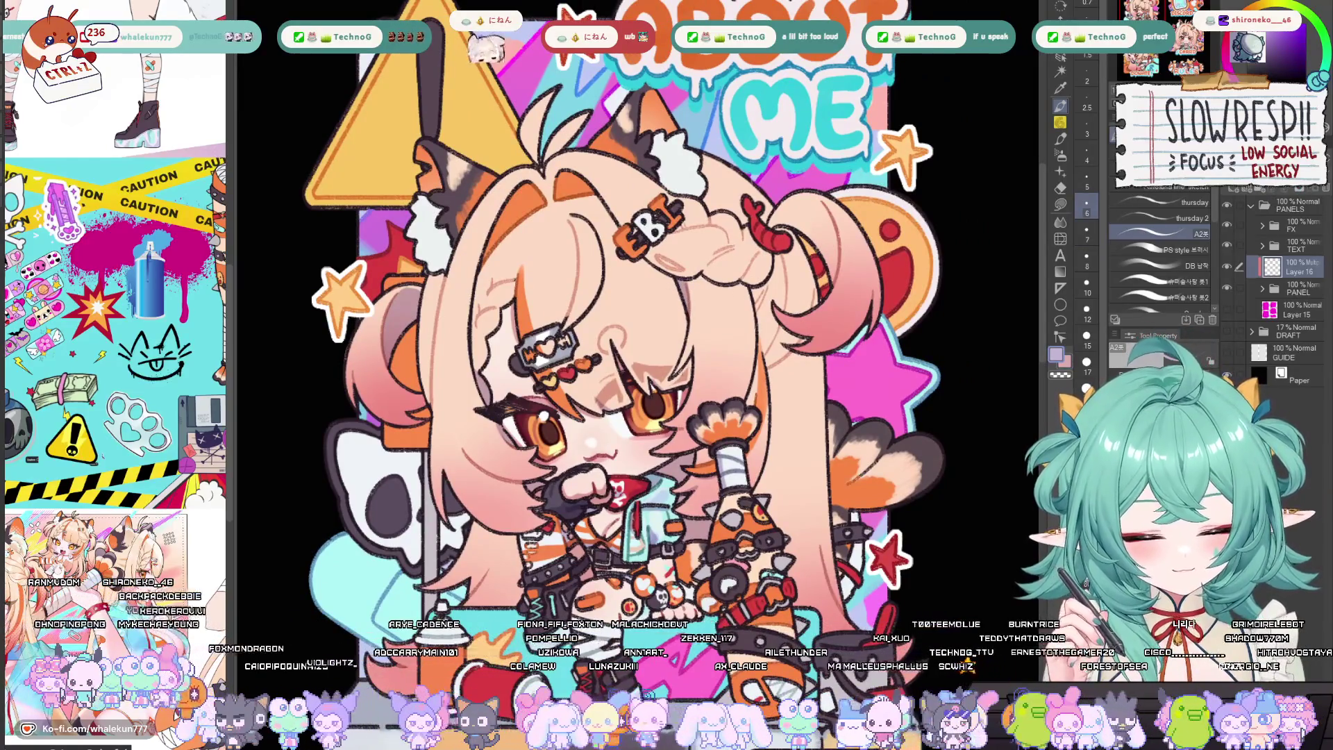
left_click_drag(690, 426, 704, 350)
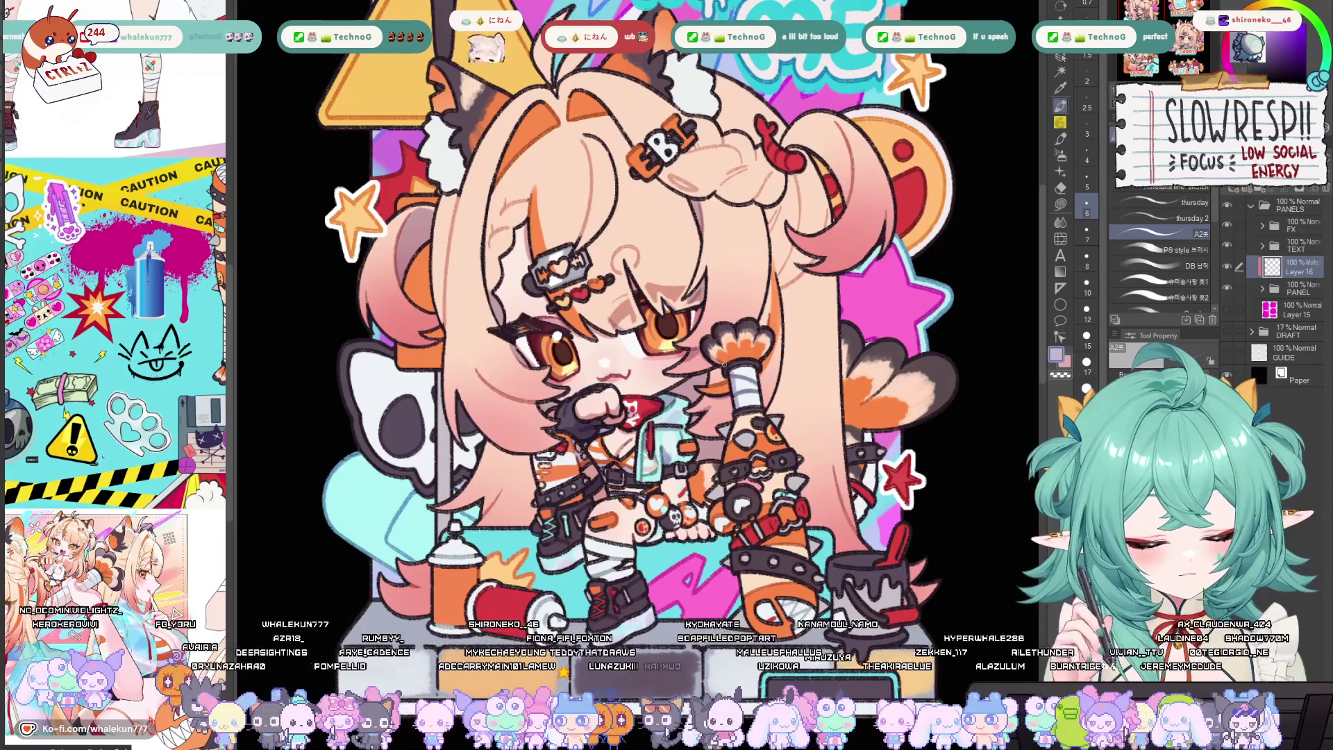
scroll(738, 378, "down", 4)
scroll(710, 336, "left", 5)
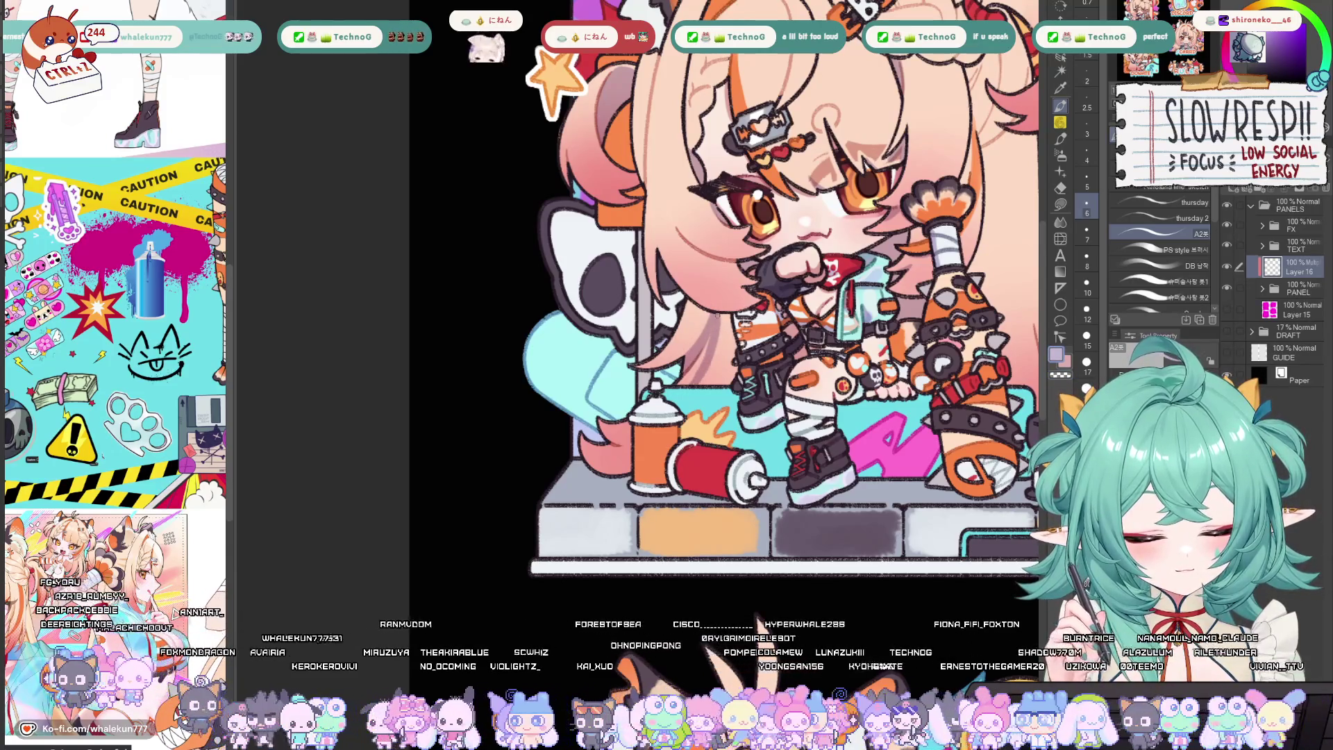
scroll(732, 333, "up", 1)
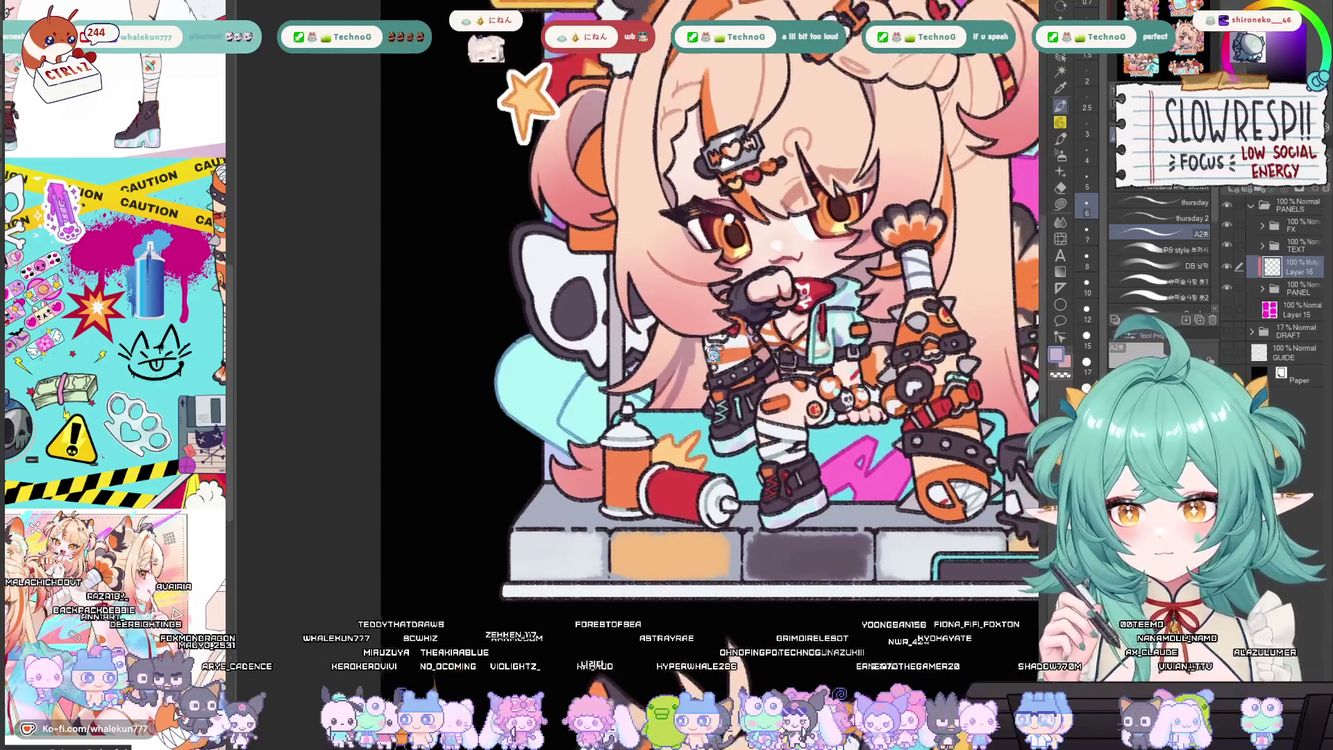
left_click_drag(712, 345, 731, 322)
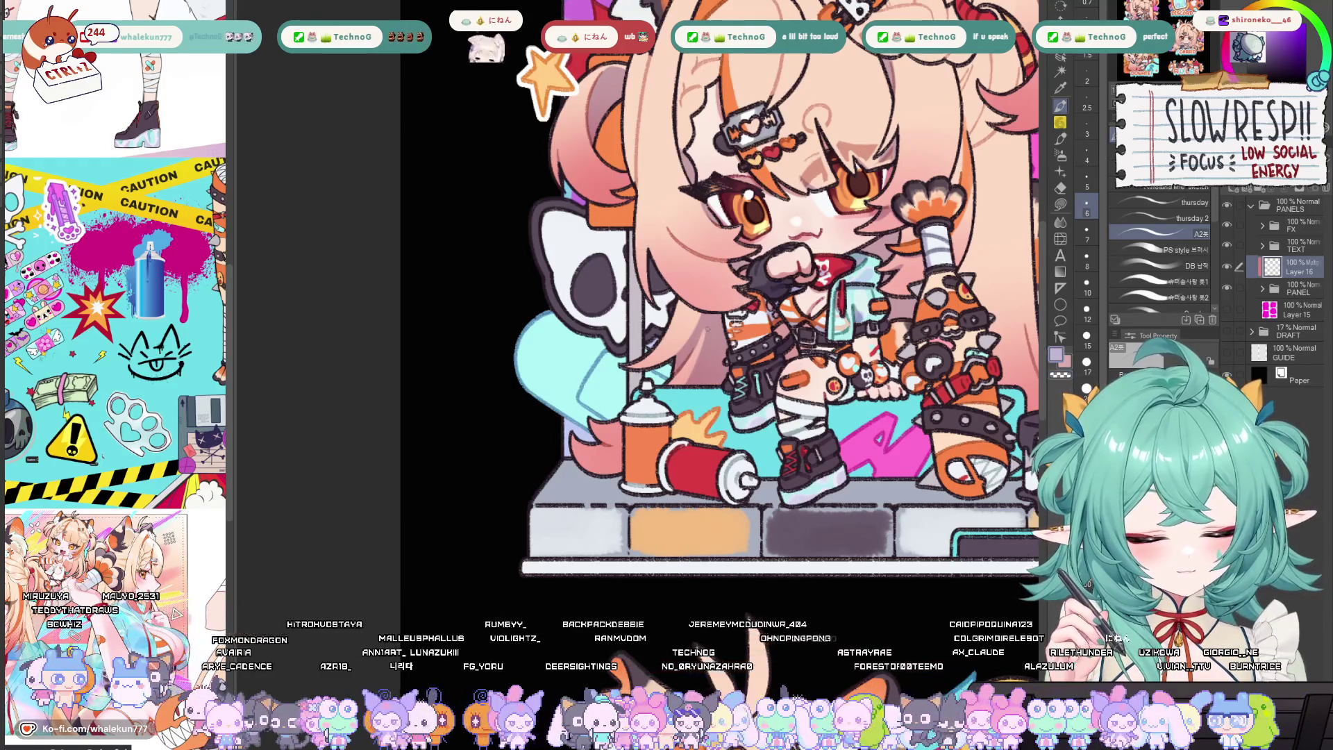
key("h")
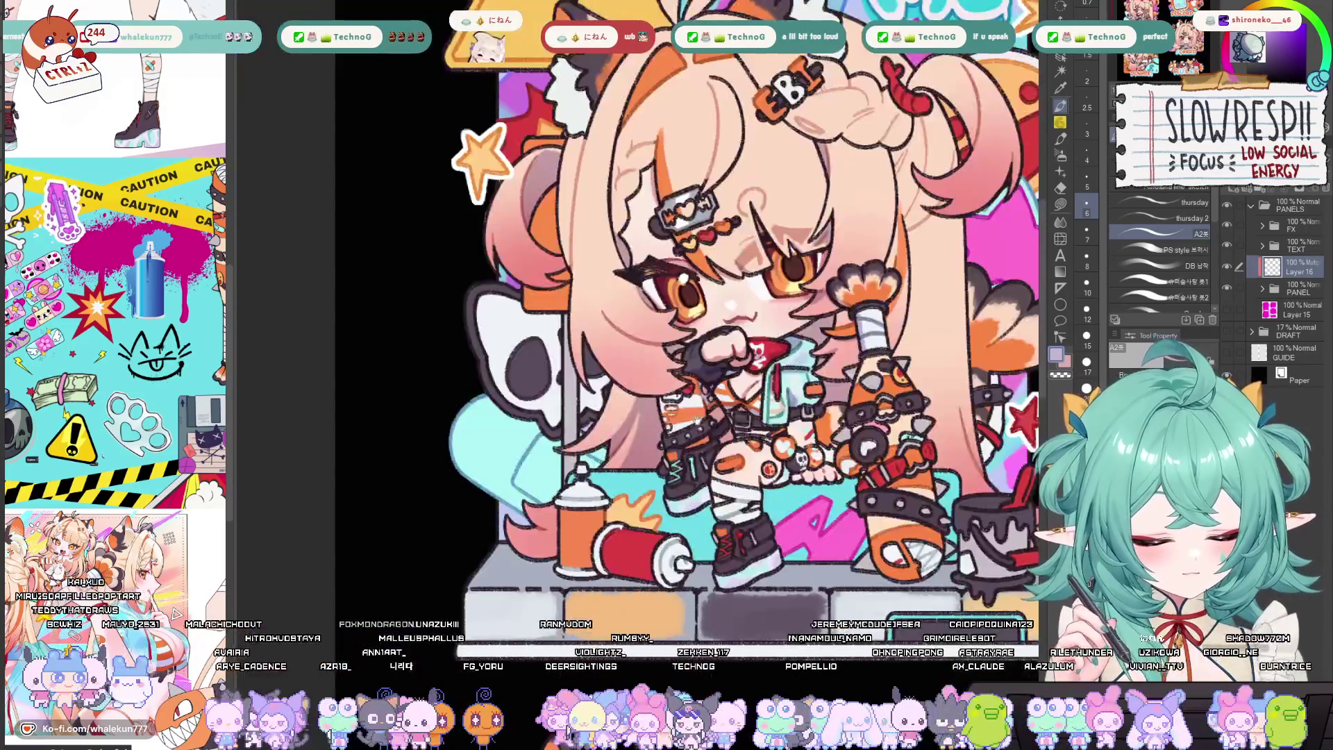
key("h")
mouse_move(661, 294)
left_mouse_down()
mouse_move(701, 327)
mouse_move(688, 351)
left_mouse_up()
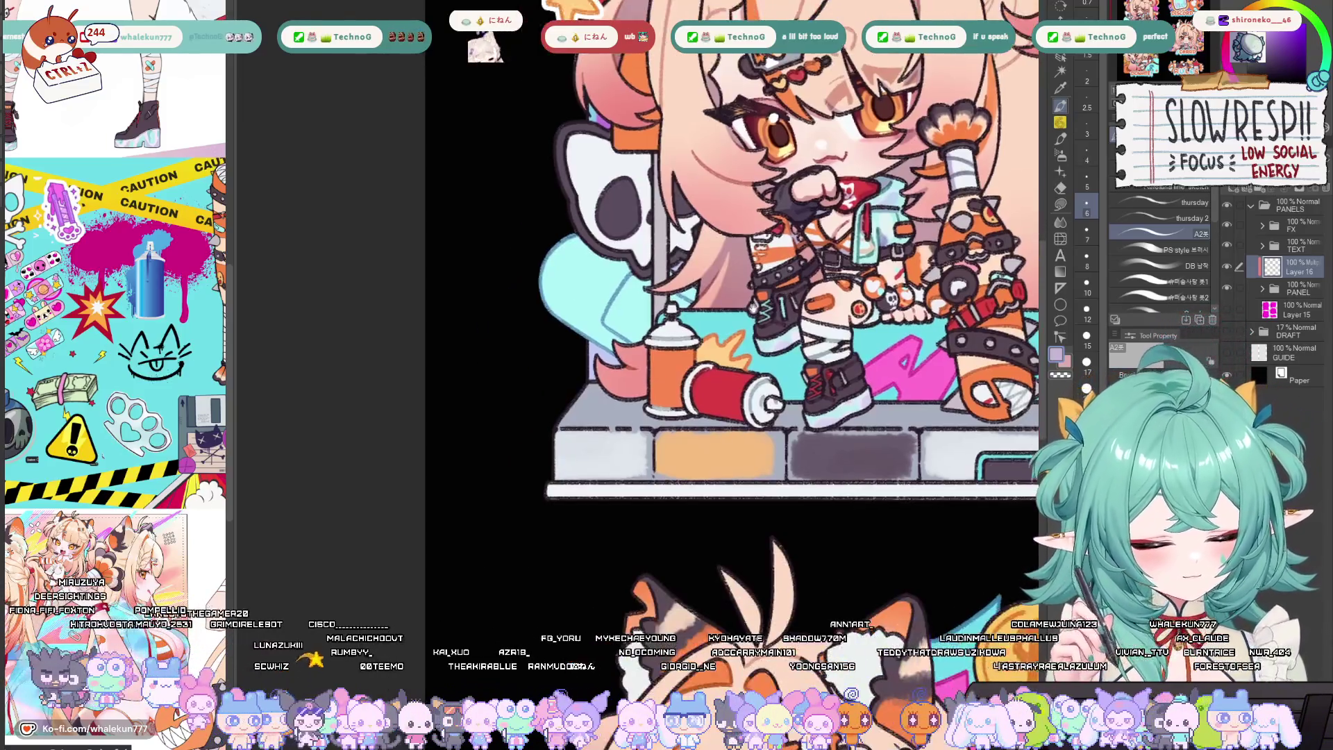
left_click_drag(685, 383, 752, 307)
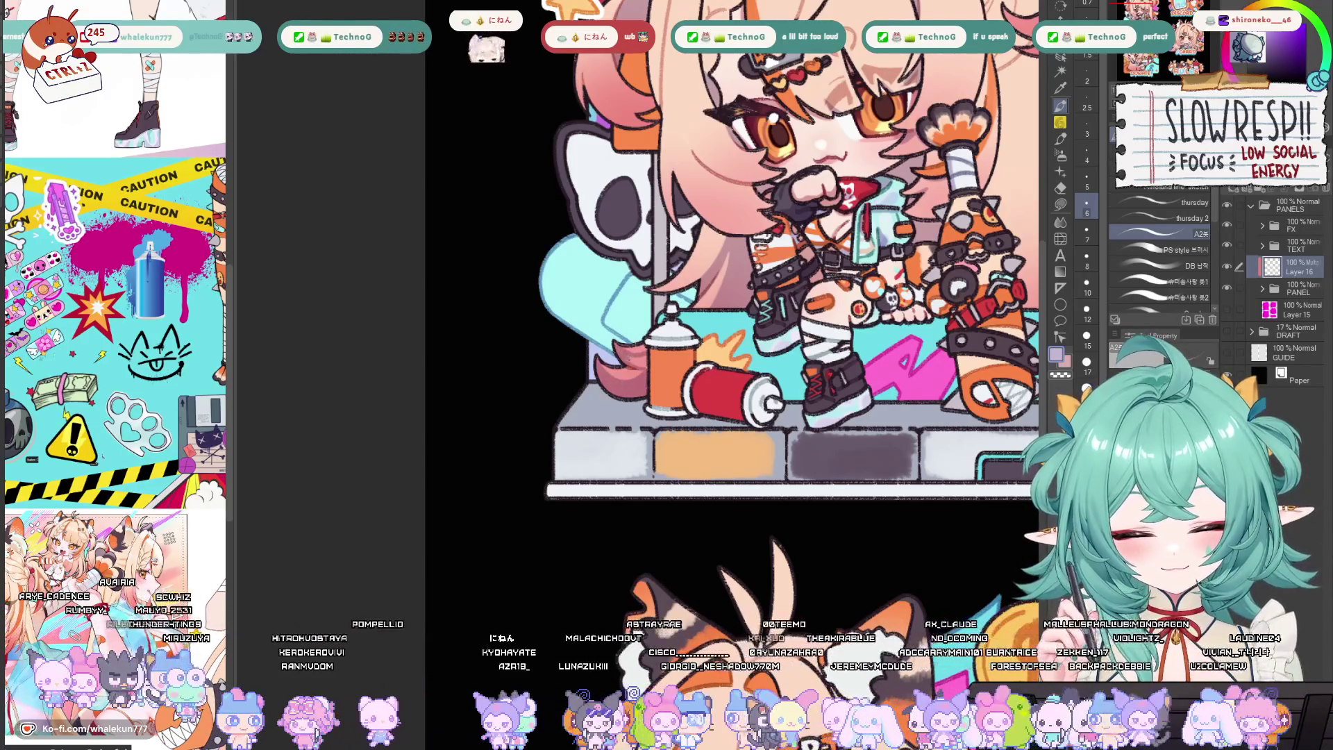
scroll(639, 361, "down", 3)
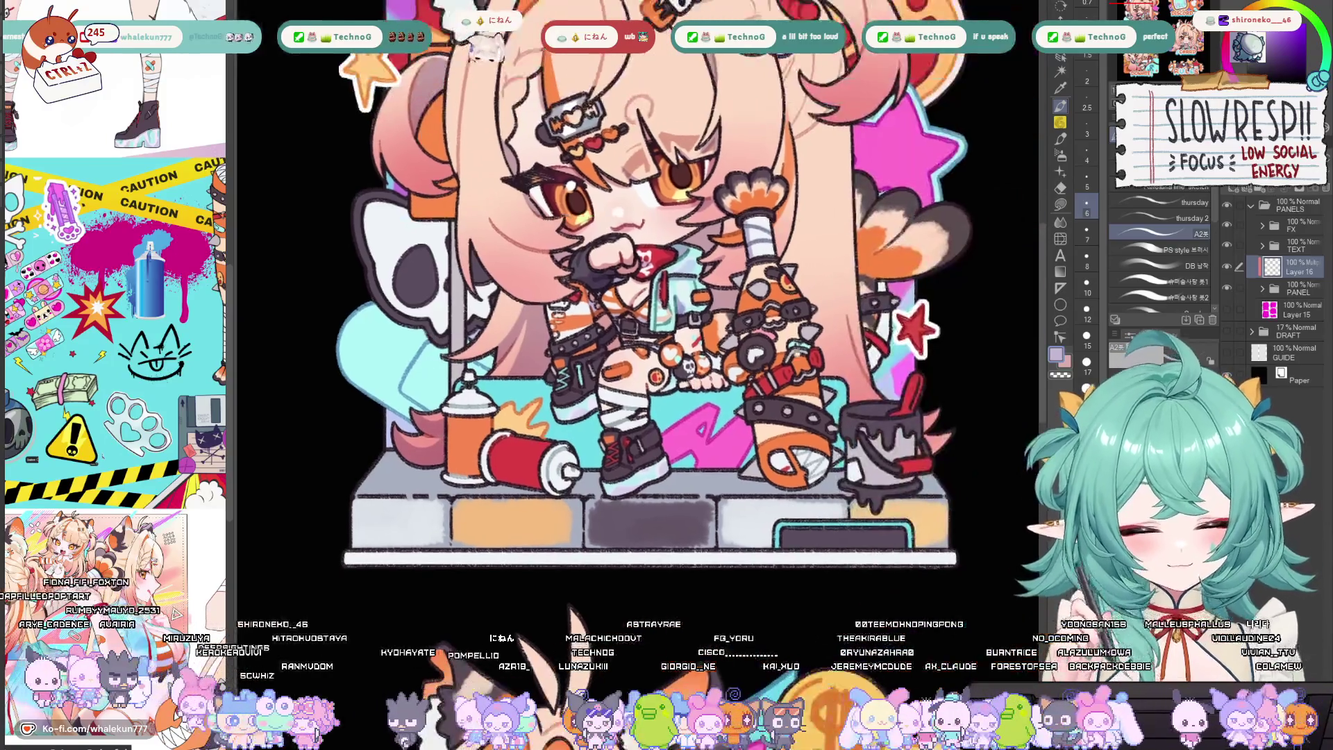
scroll(762, 230, "up", 3)
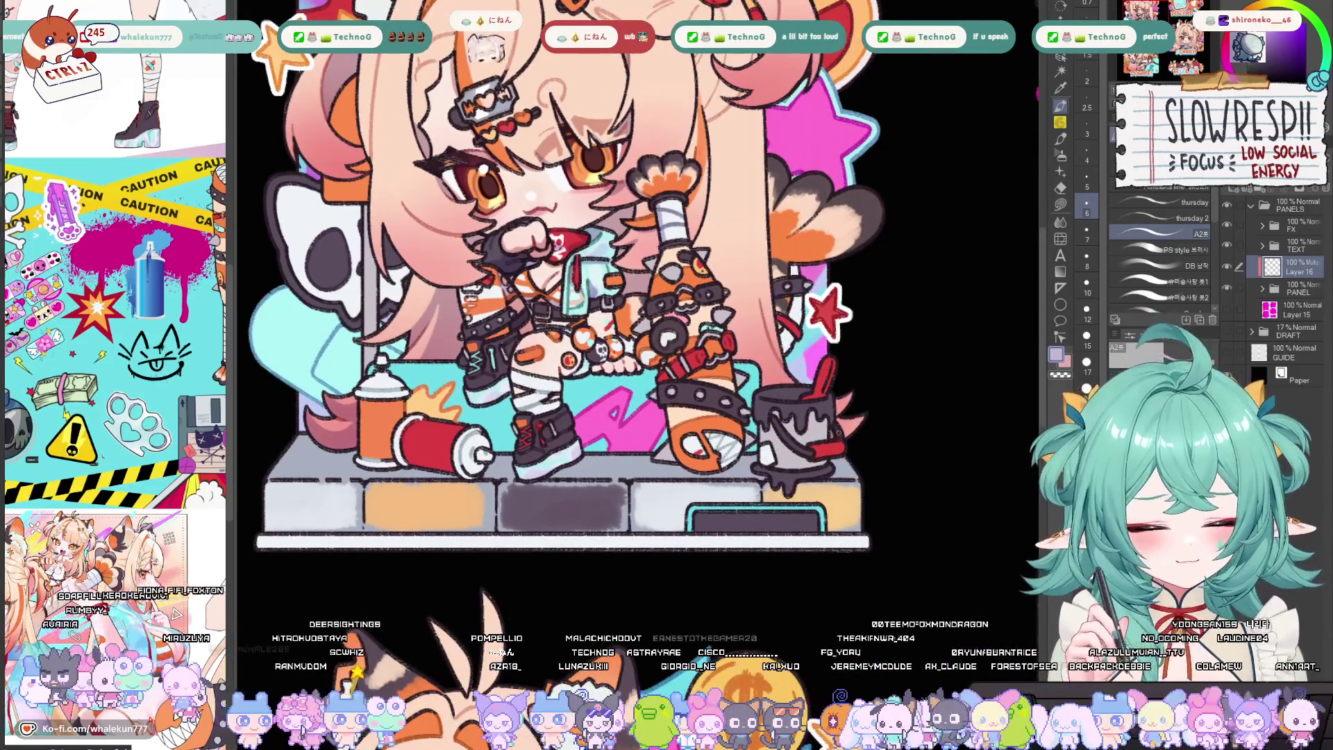
scroll(788, 368, "up", 1)
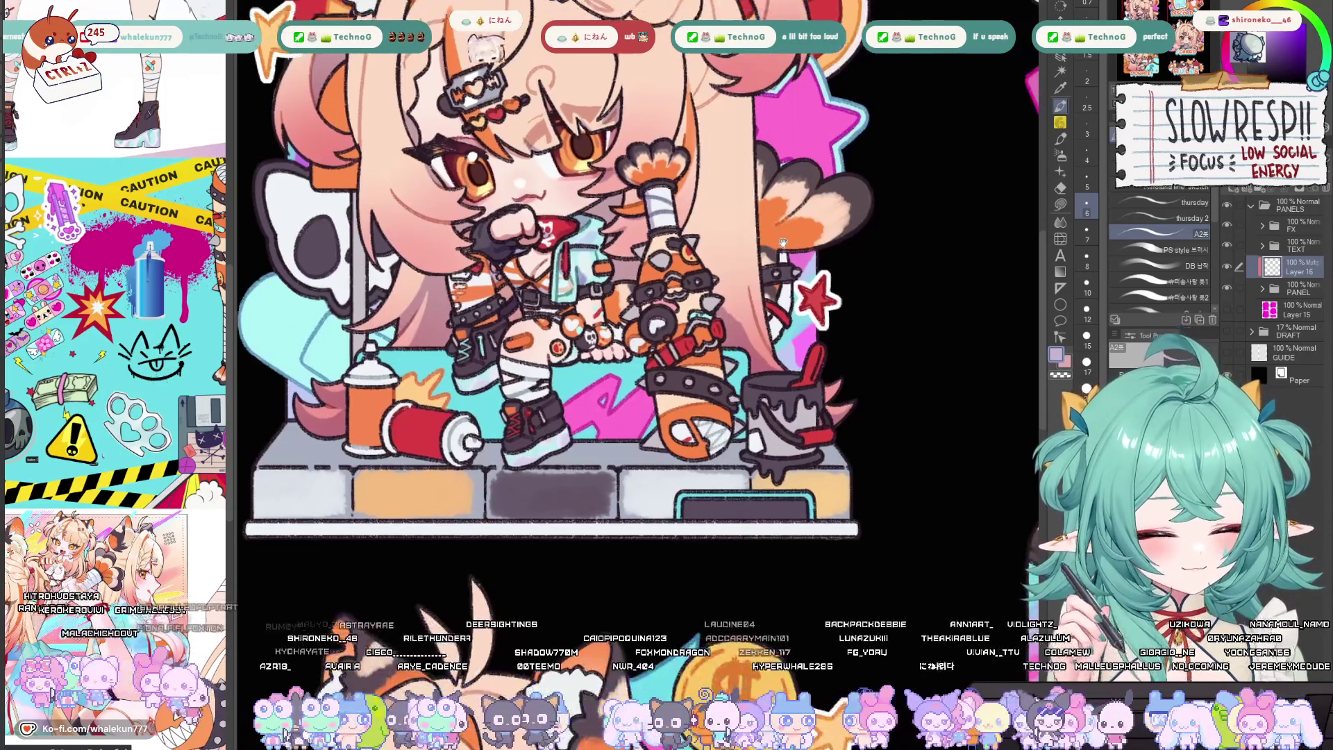
scroll(818, 401, "up", 2)
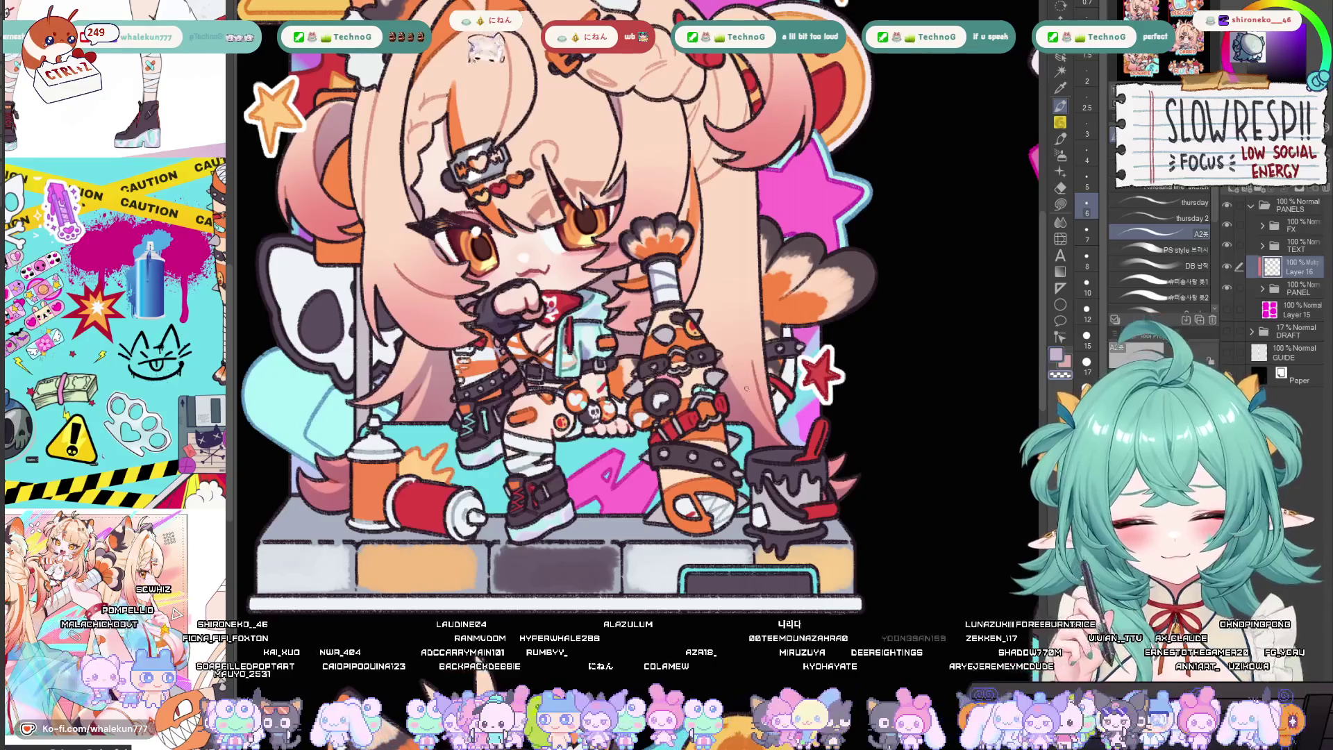
left_click_drag(726, 358, 751, 415)
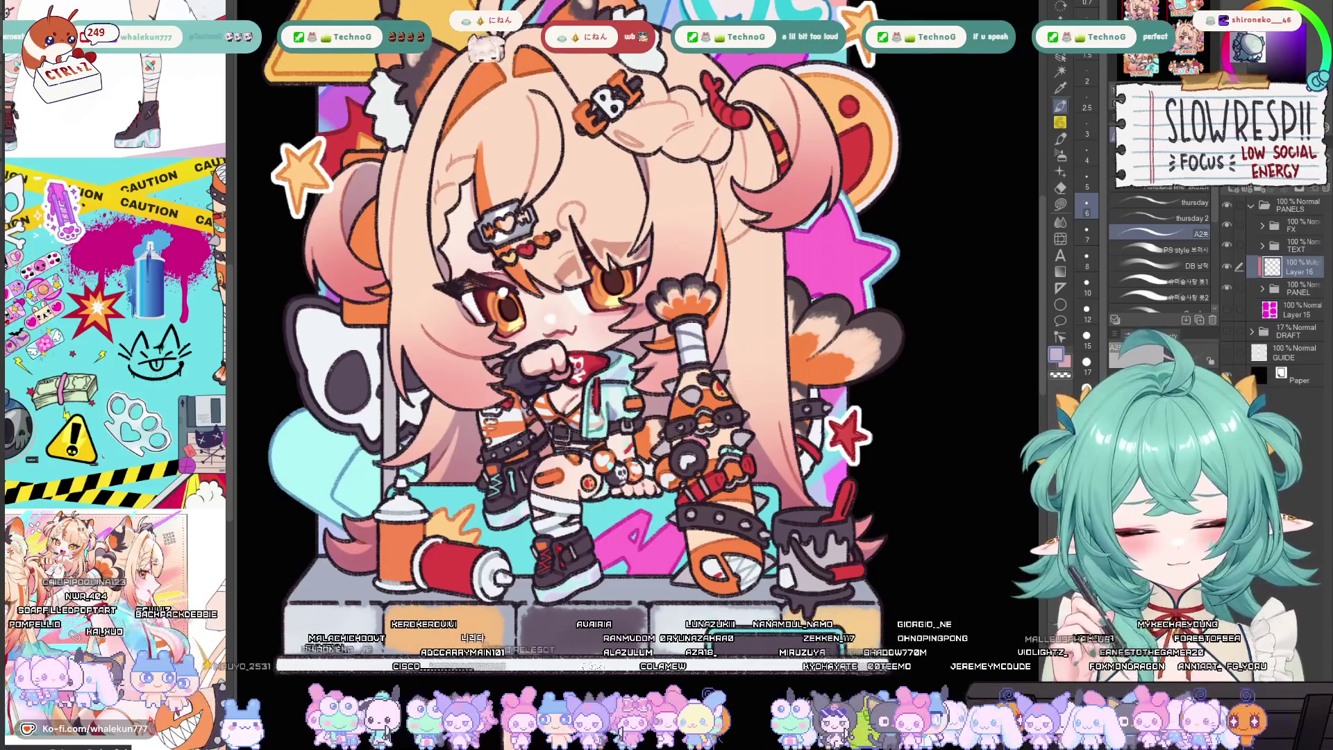
left_click_drag(734, 392, 707, 320)
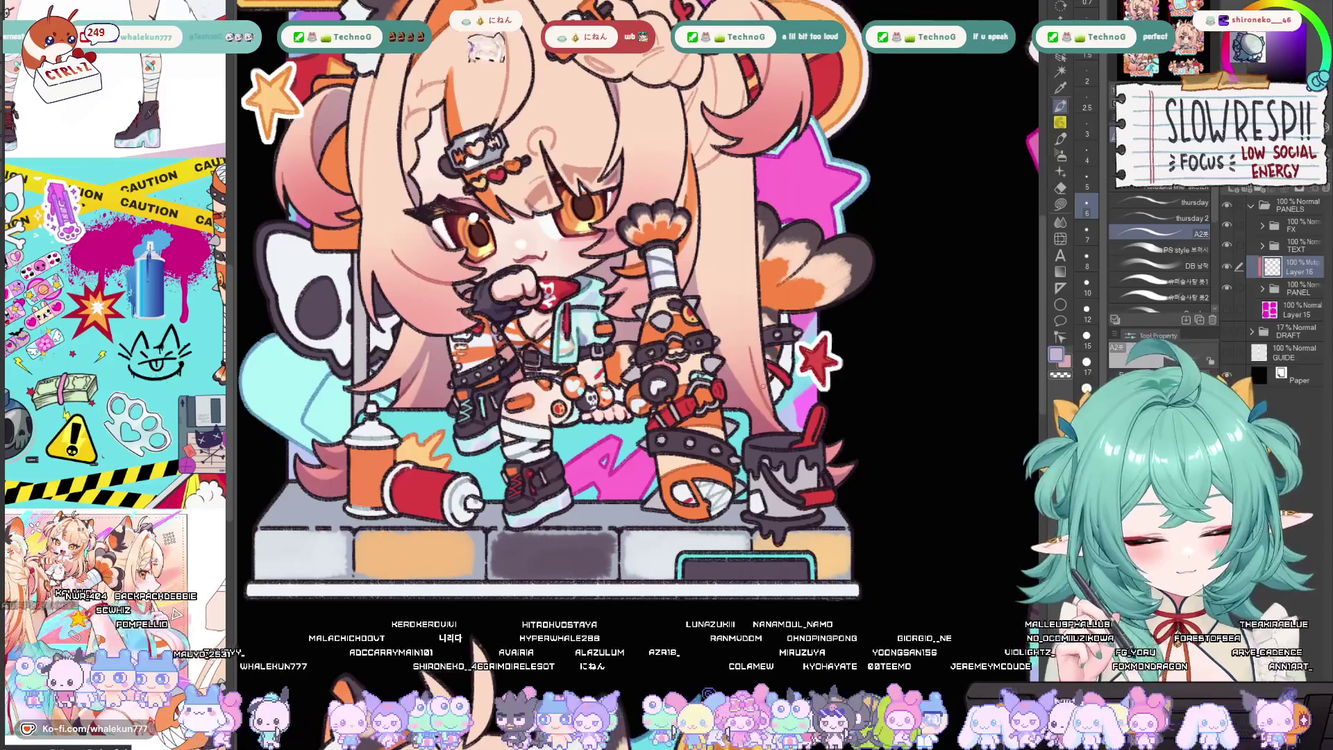
left_click_drag(769, 386, 753, 326)
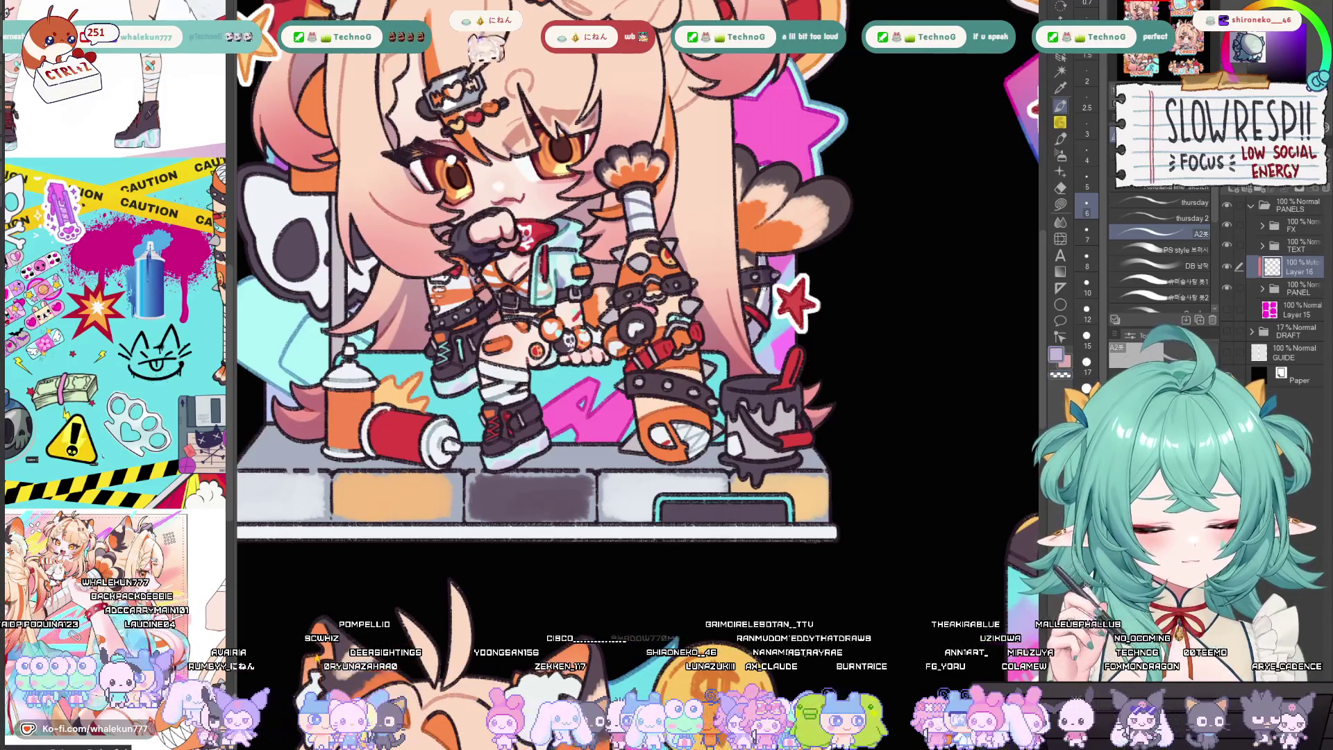
scroll(777, 261, "up", 2)
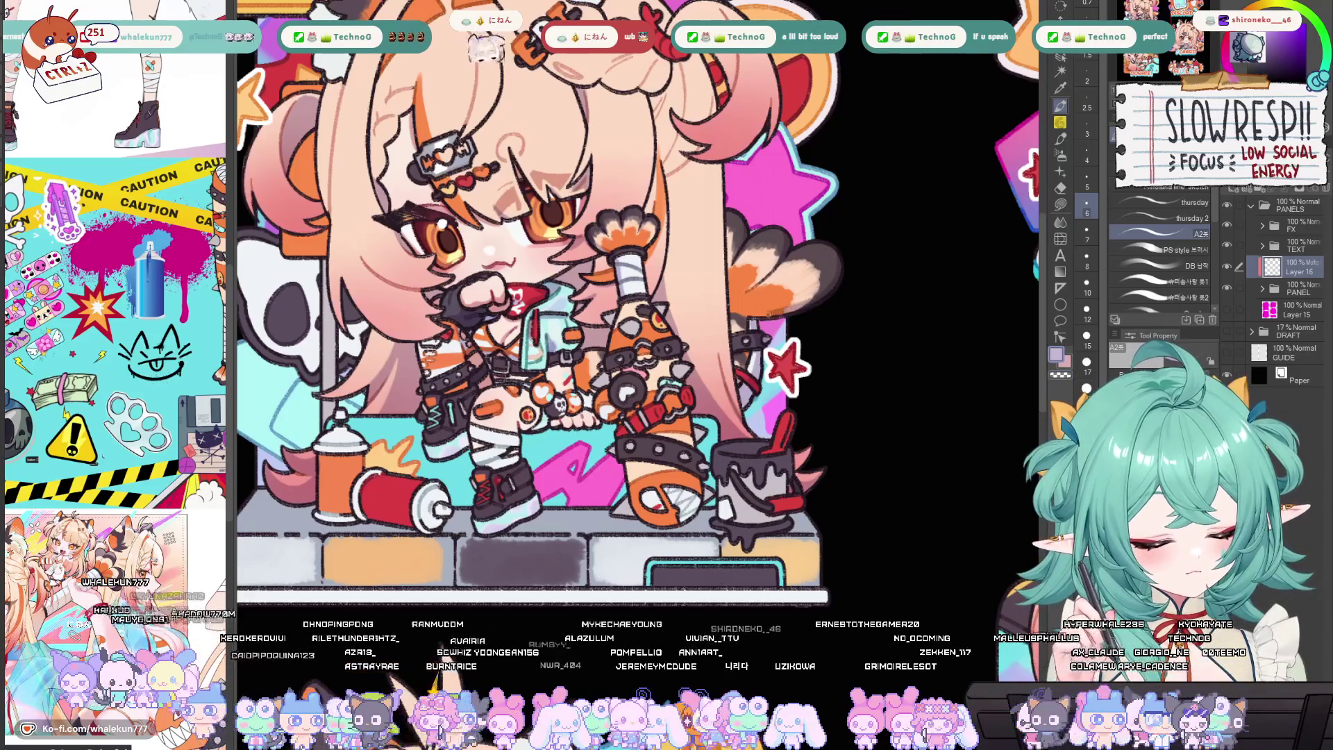
key("h")
scroll(835, 273, "up", 2)
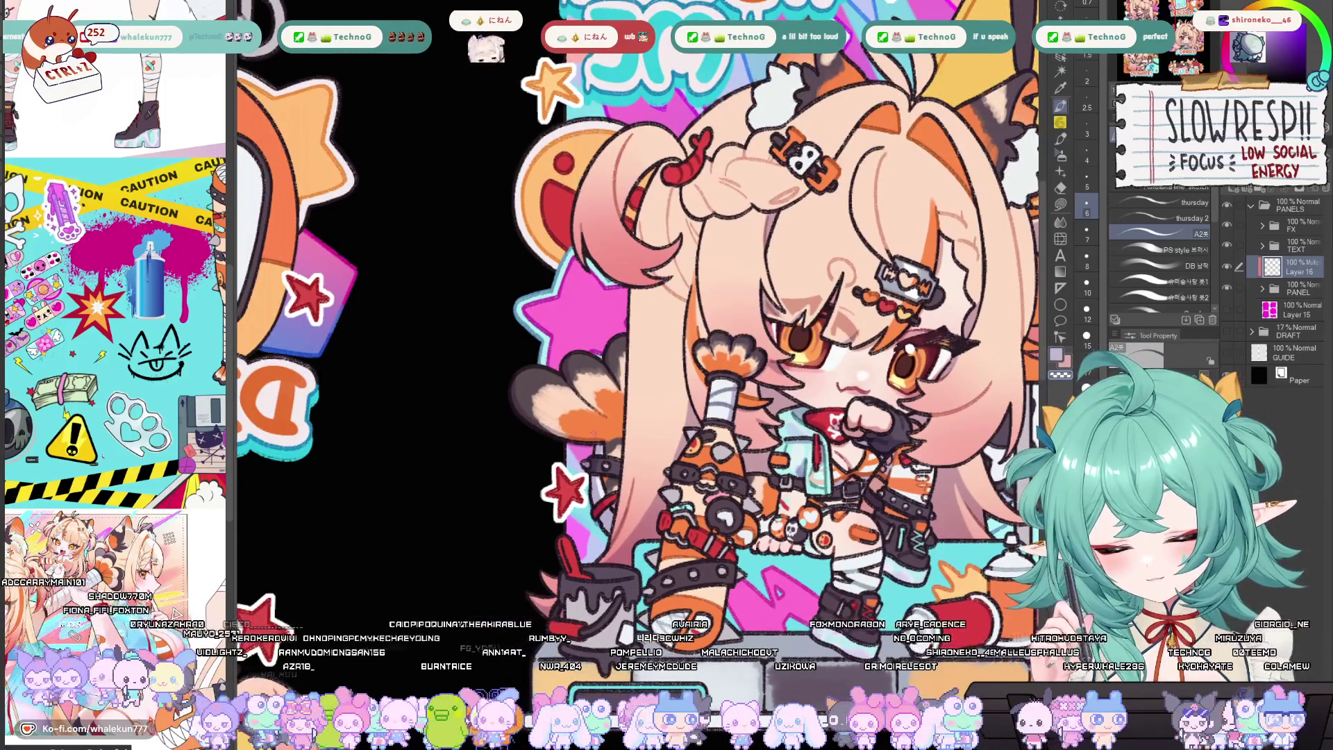
Mirror the view and paint a short dark stroke on the red brush in the paint can
key("h")
scroll(718, 395, "up", 2)
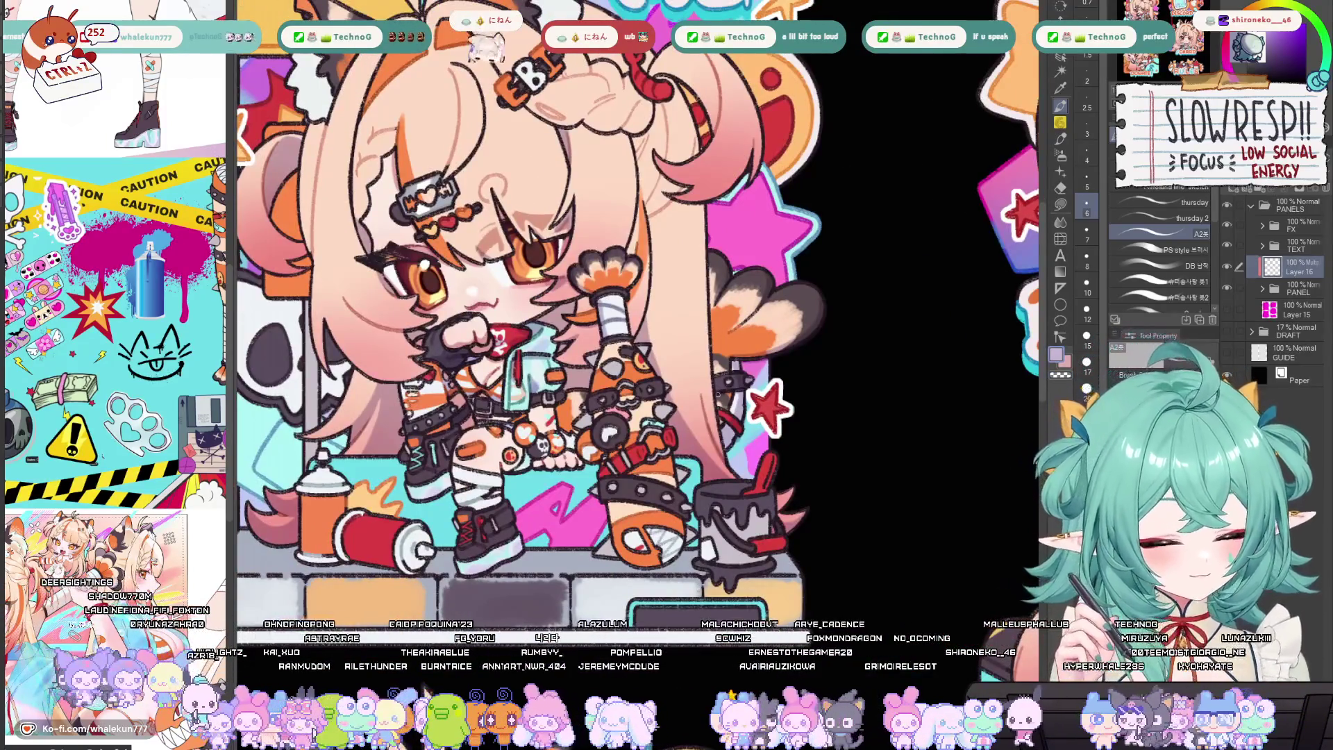
scroll(736, 416, "down", 3)
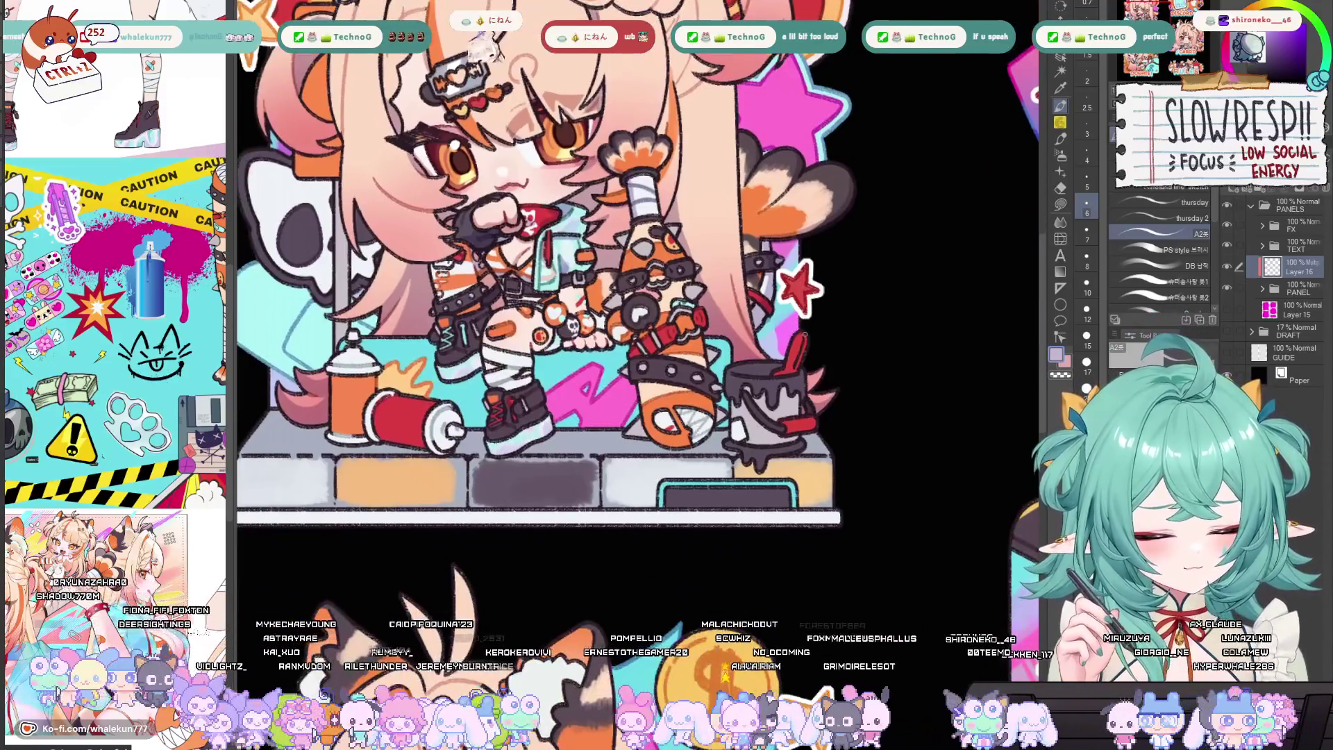
mouse_move(804, 336)
left_mouse_down()
mouse_move(796, 366)
mouse_move(740, 371)
mouse_move(756, 358)
left_mouse_up()
scroll(813, 356, "down", 1)
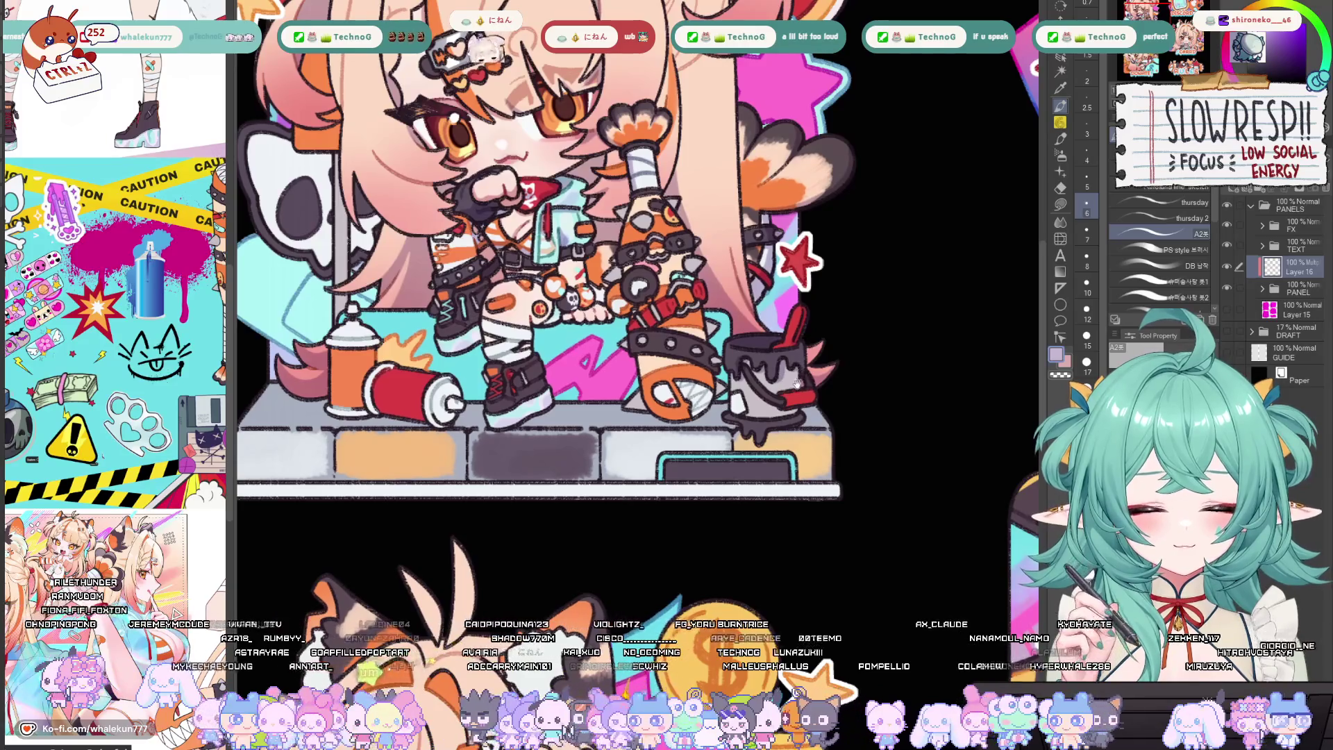
left_click_drag(798, 382, 809, 362)
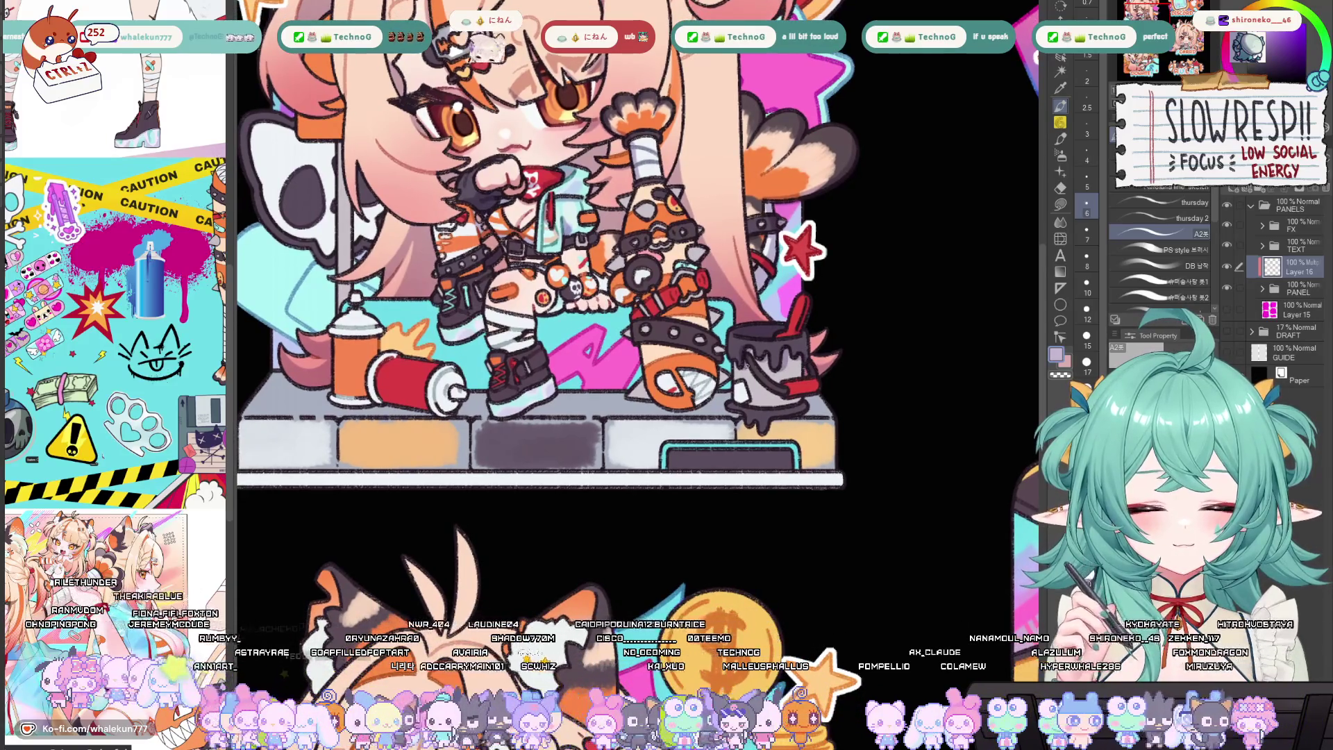
mouse_move(802, 356)
left_mouse_down()
mouse_move(826, 381)
mouse_move(816, 417)
left_mouse_up()
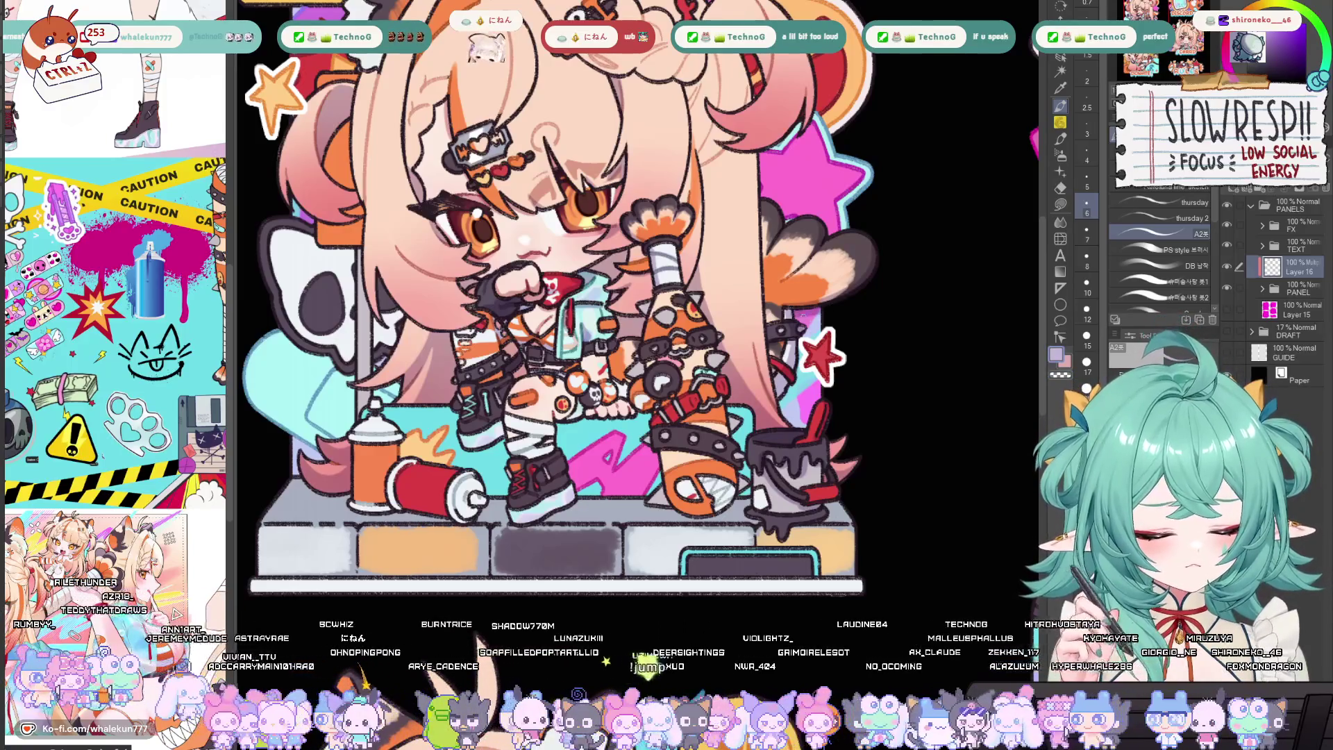
key("ctrl+0")
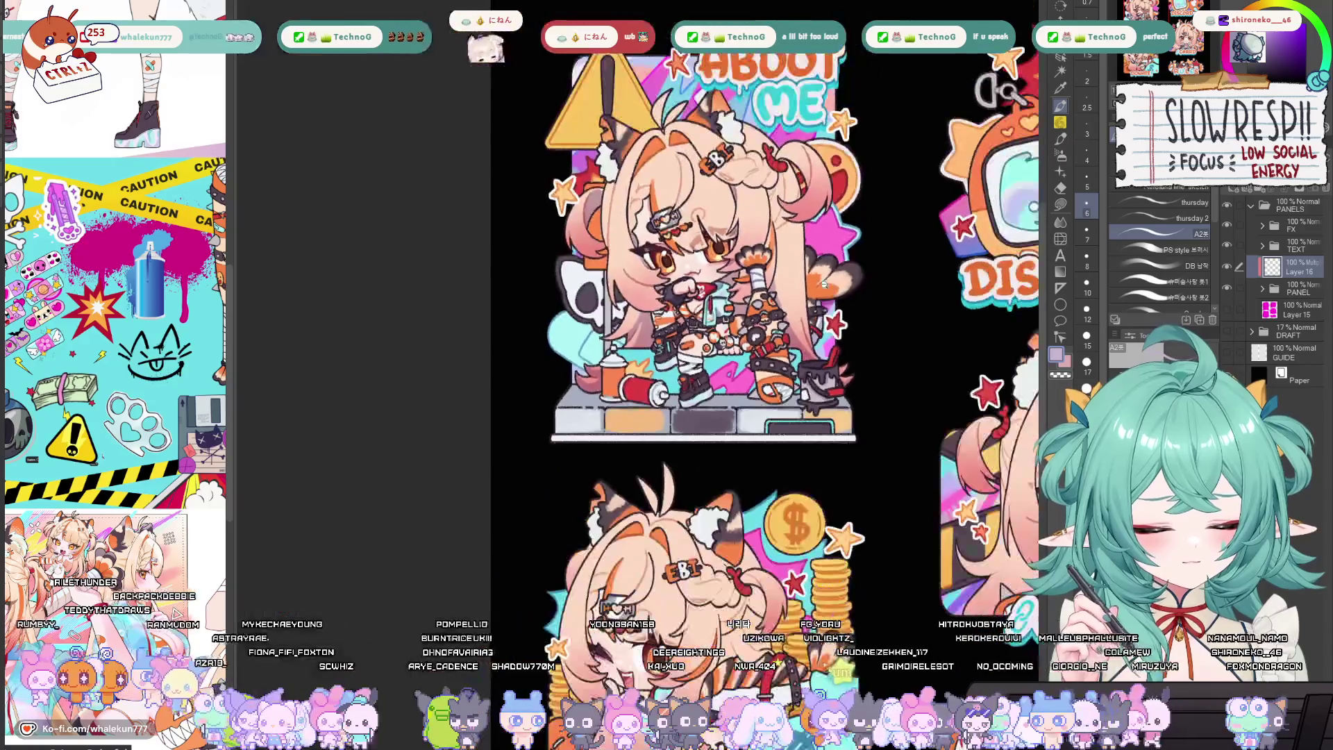
Ink dark lines along the hair's left outline and the pink strand, flipping to check
scroll(830, 278, "up", 5)
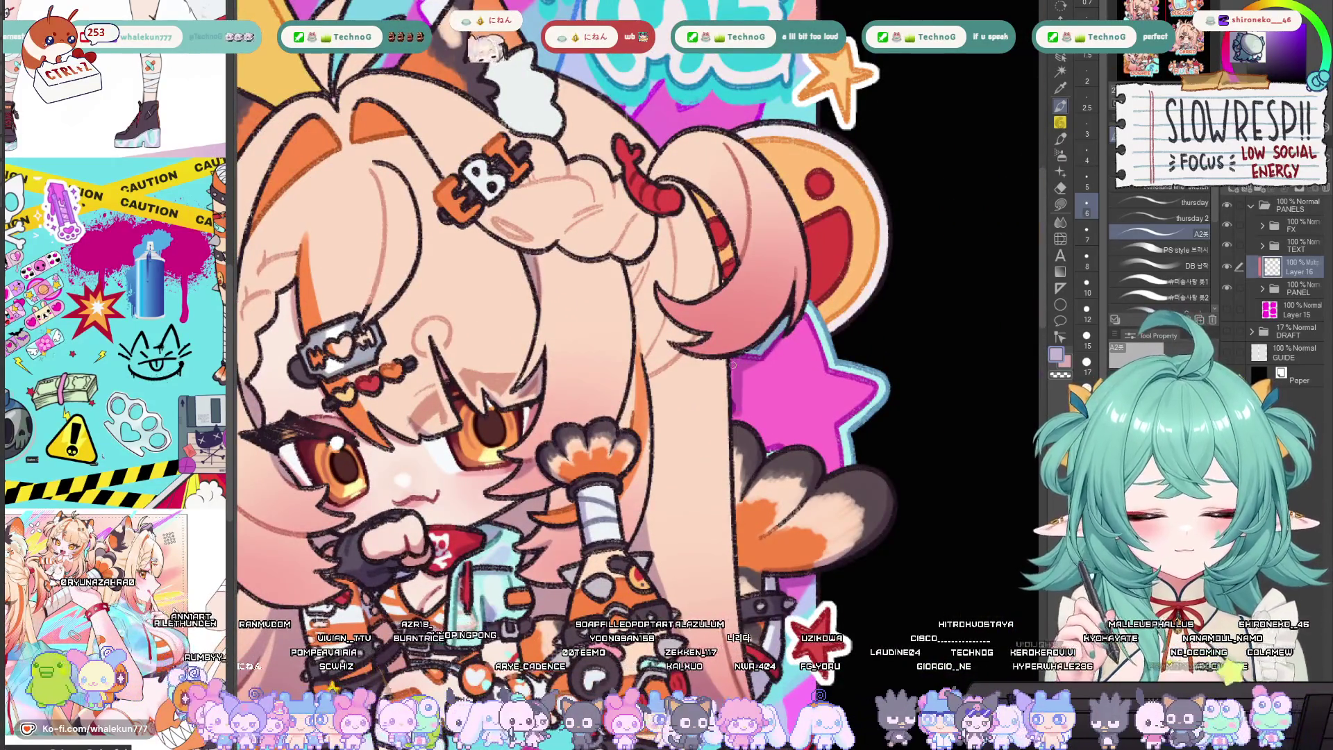
mouse_move(744, 396)
left_mouse_down()
mouse_move(749, 417)
mouse_move(847, 458)
left_mouse_up()
mouse_move(760, 292)
left_mouse_down()
mouse_move(686, 374)
mouse_move(702, 514)
left_mouse_up()
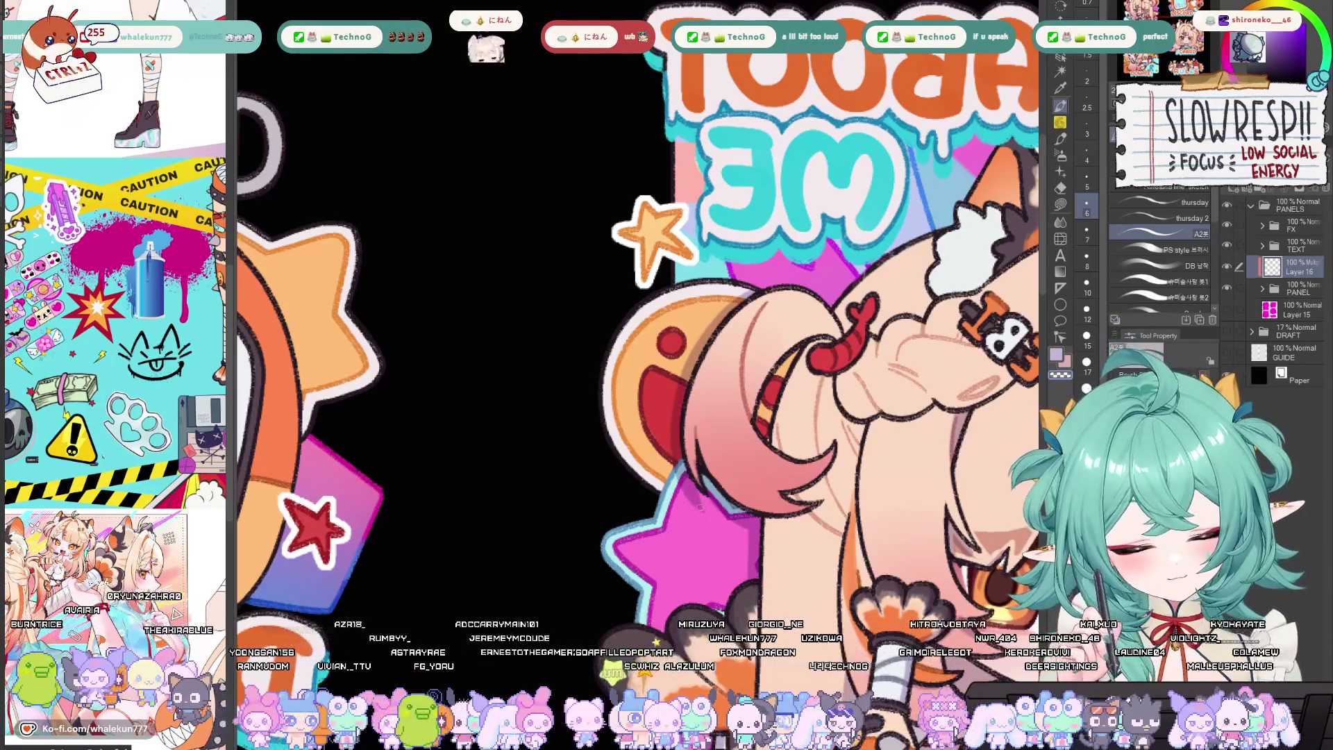
key("h")
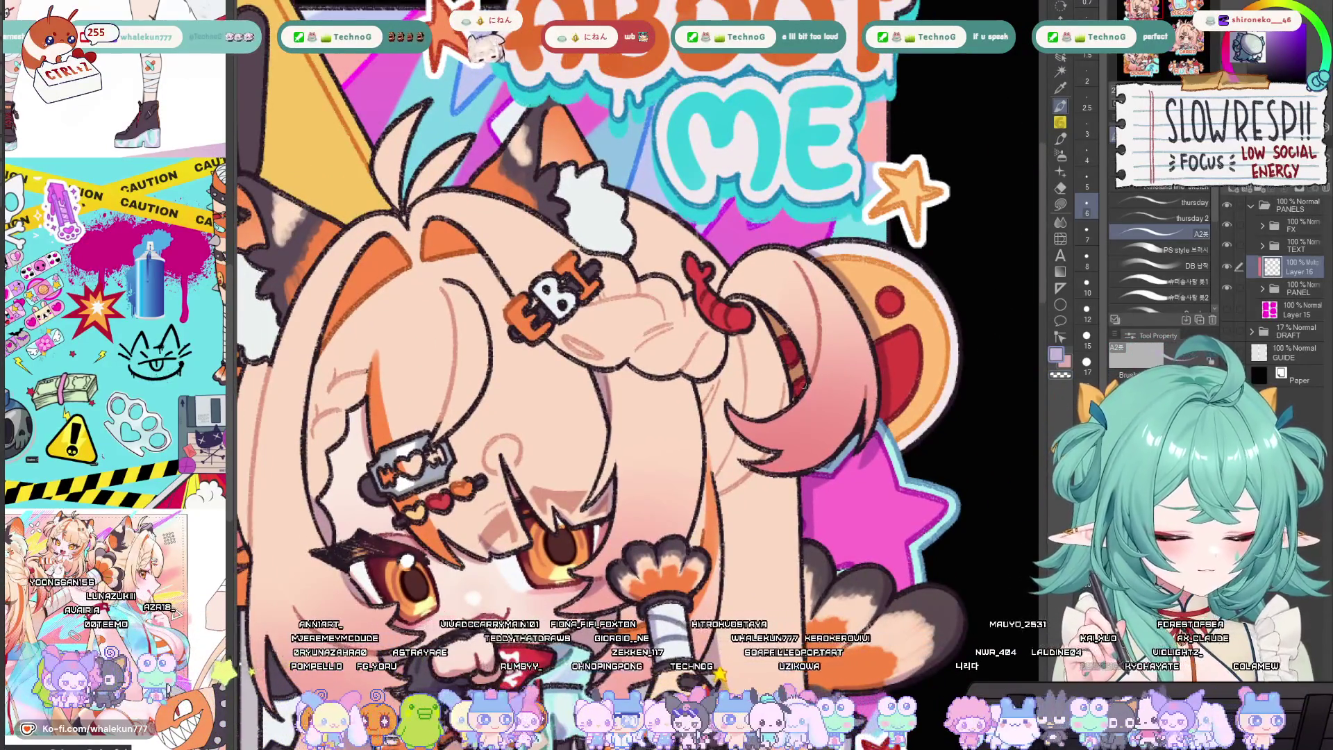
key("h")
mouse_move(670, 295)
left_mouse_down()
mouse_move(653, 401)
mouse_move(651, 352)
left_mouse_up()
key("h")
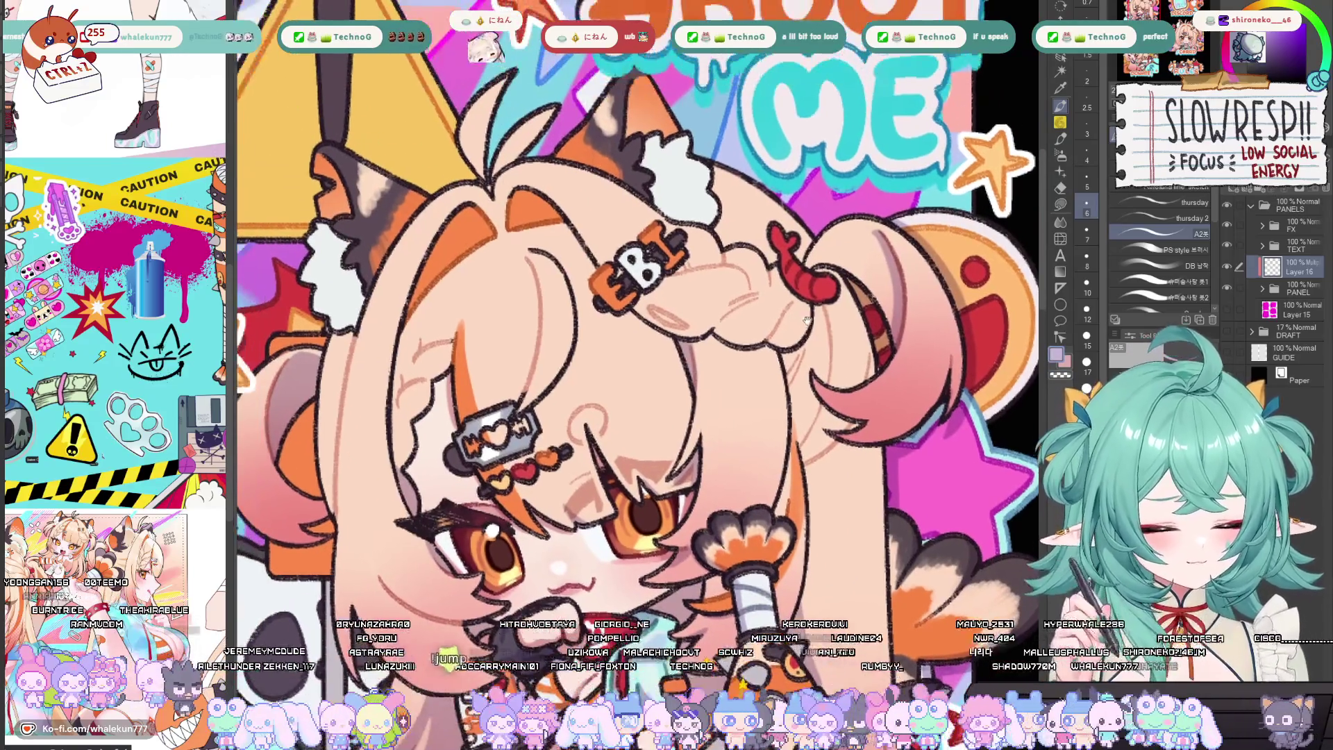
mouse_move(780, 258)
left_mouse_down()
mouse_move(808, 321)
mouse_move(798, 343)
left_mouse_up()
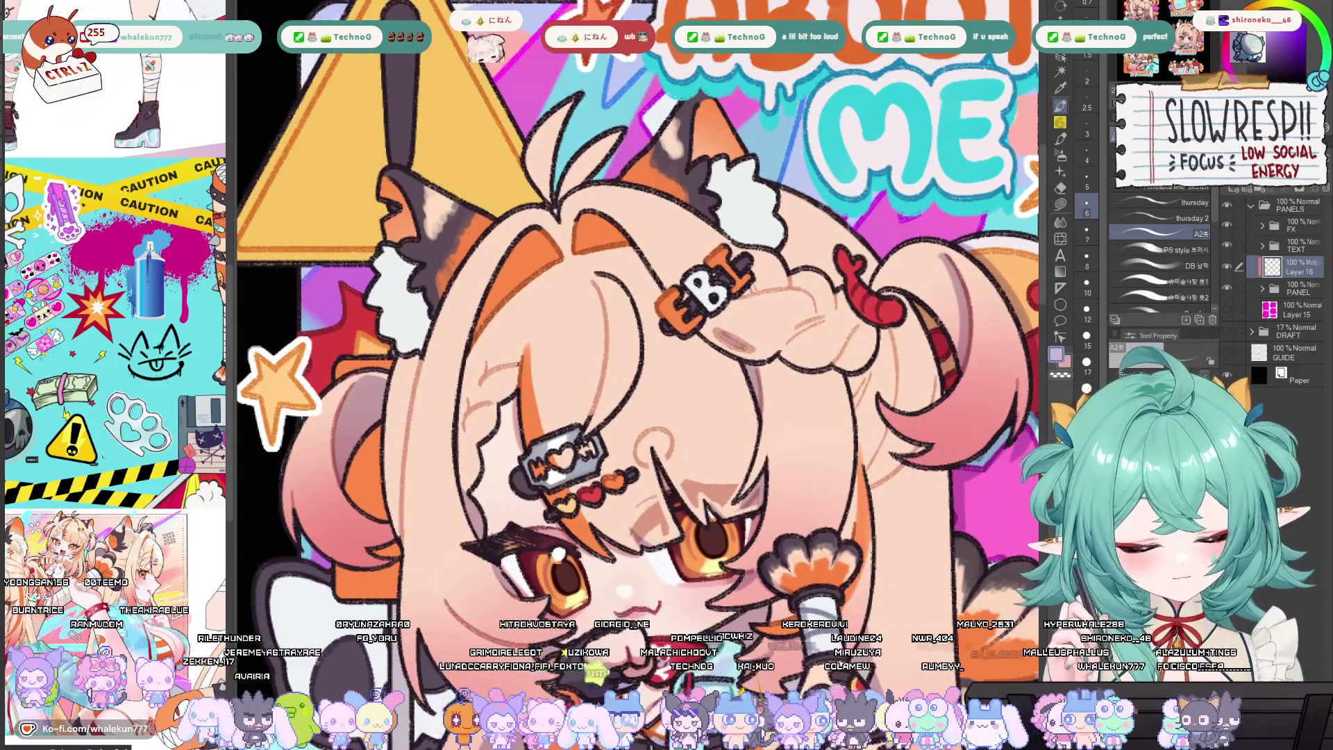
scroll(736, 341, "down", 5)
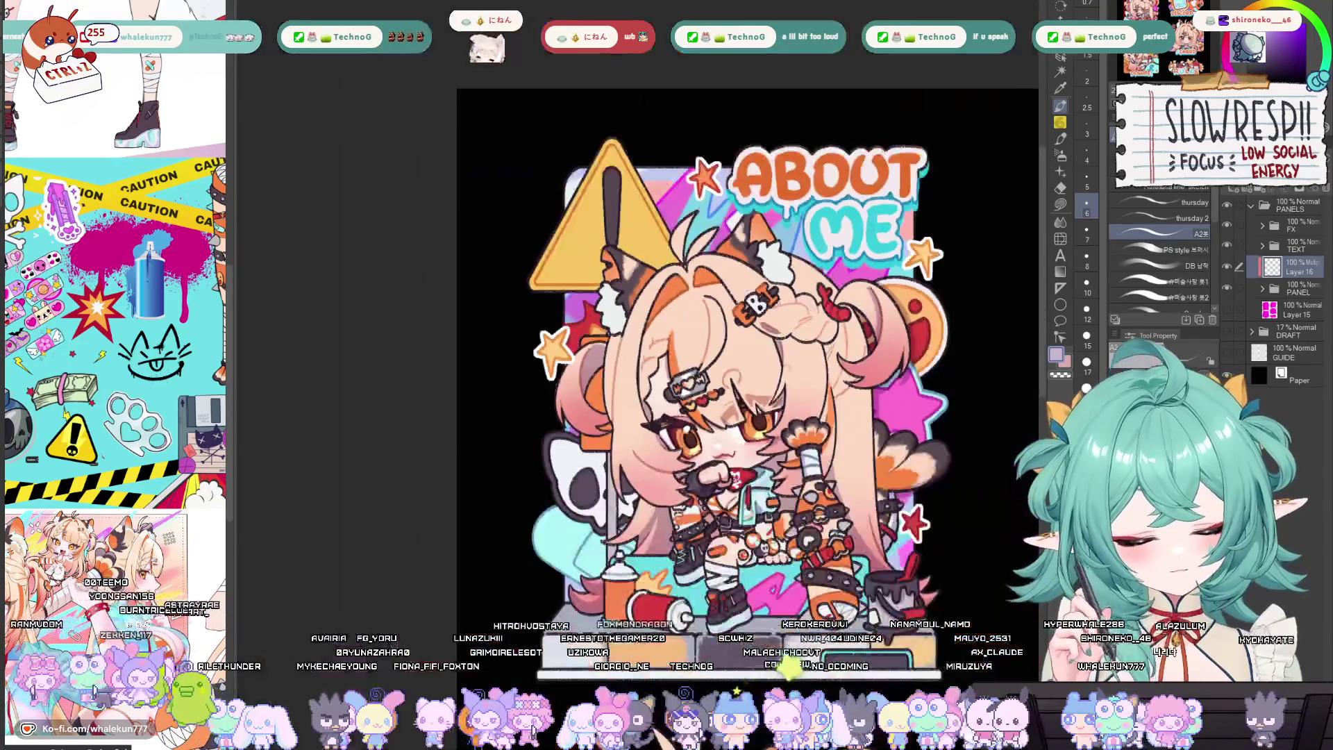
scroll(775, 271, "up", 3)
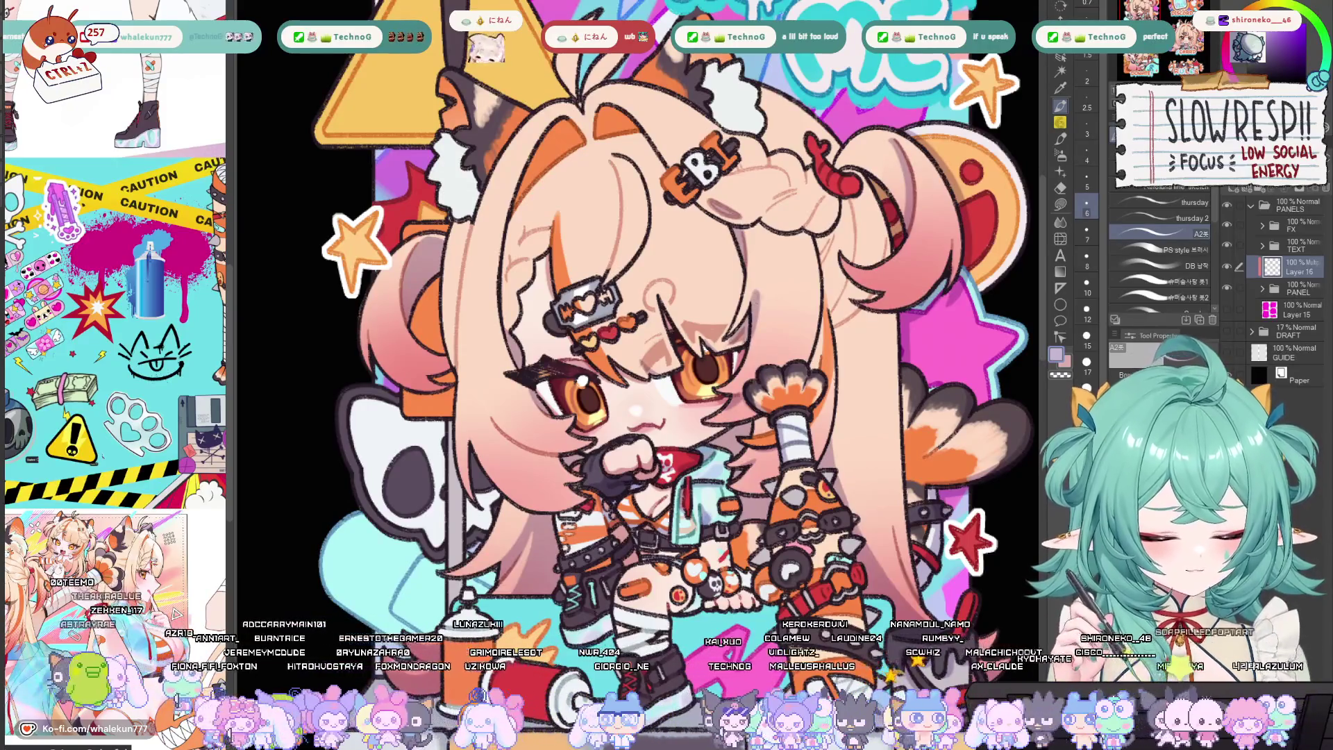
scroll(760, 313, "down", 4)
mouse_move(823, 333)
left_mouse_down()
mouse_move(824, 303)
mouse_move(812, 344)
left_mouse_up()
scroll(813, 344, "up", 3)
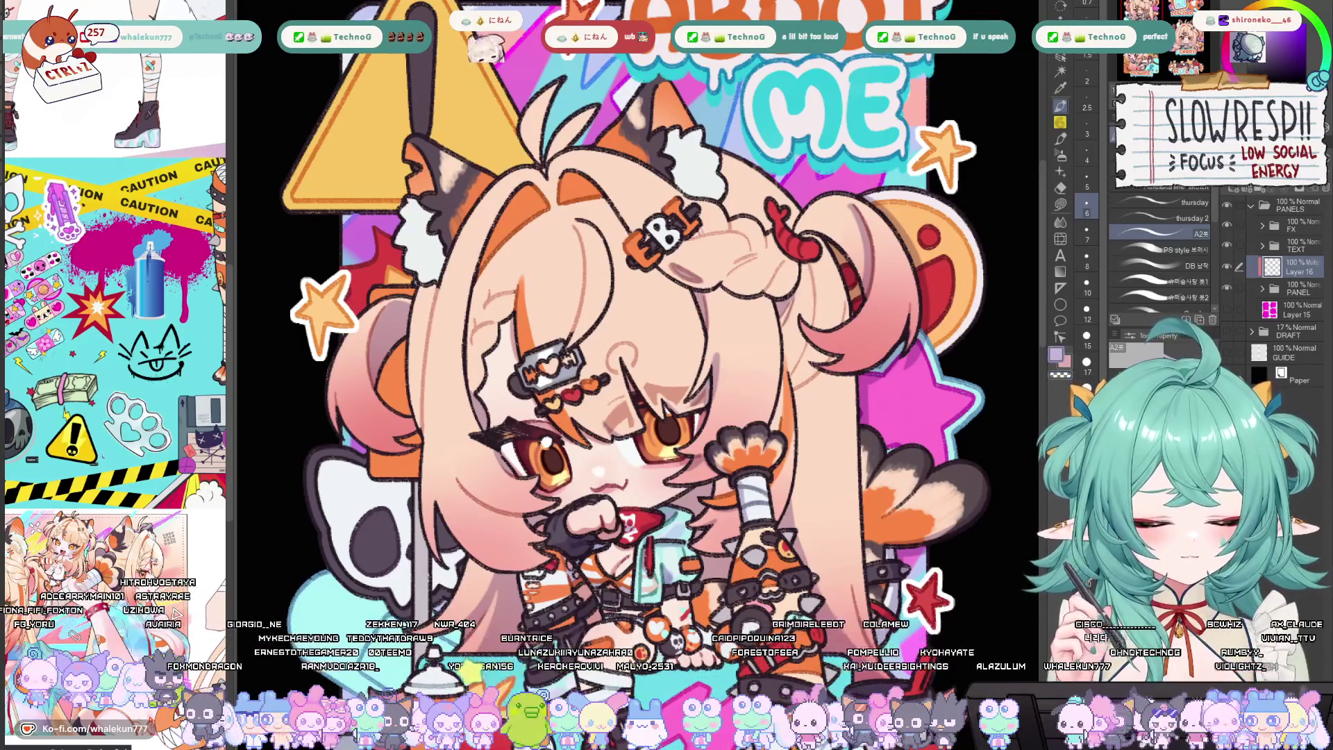
scroll(801, 274, "up", 2)
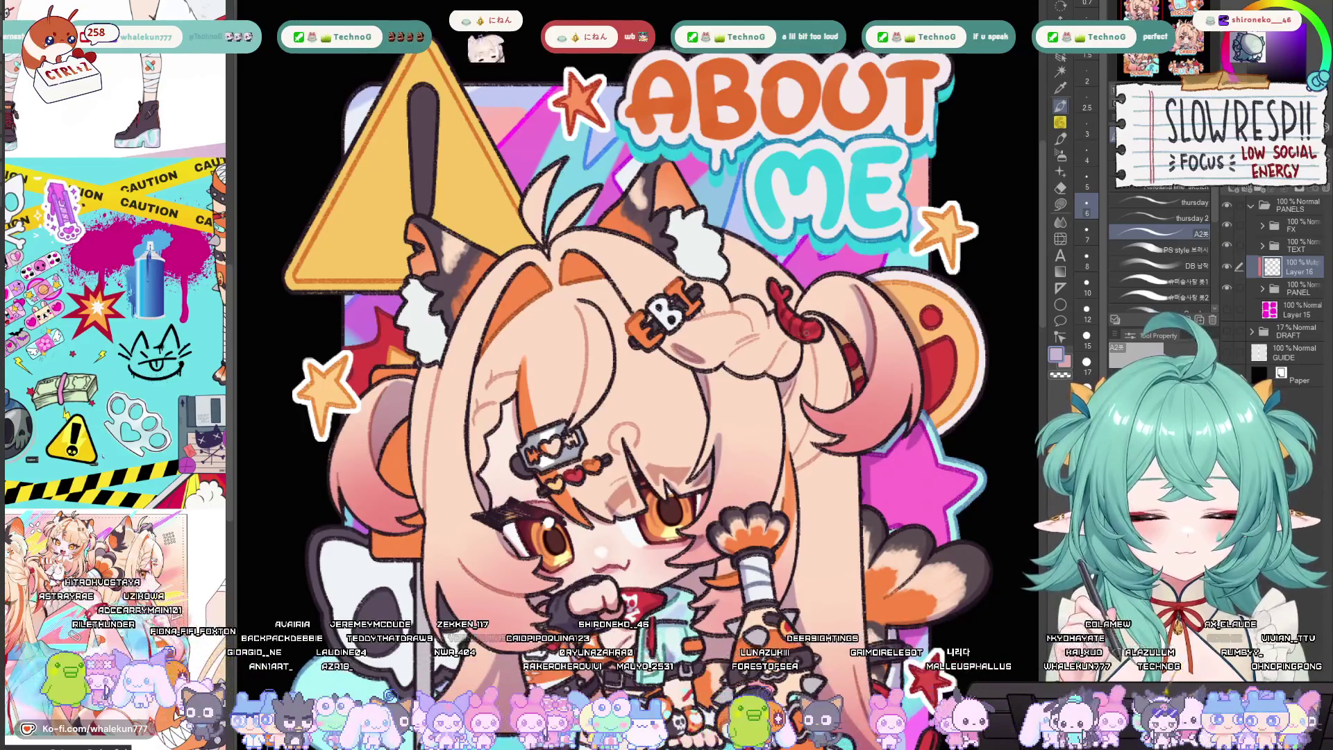
scroll(809, 308, "up", 2)
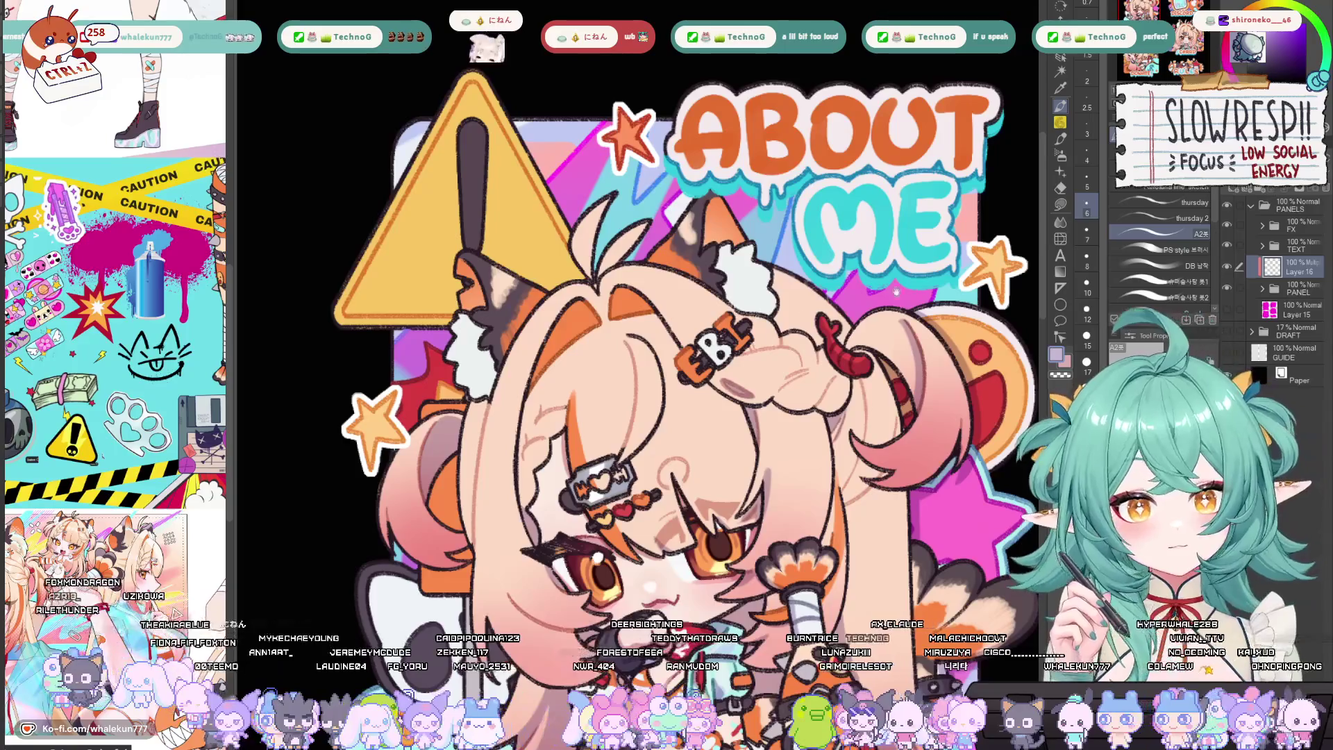
scroll(664, 313, "left", 3)
scroll(576, 470, "down", 1)
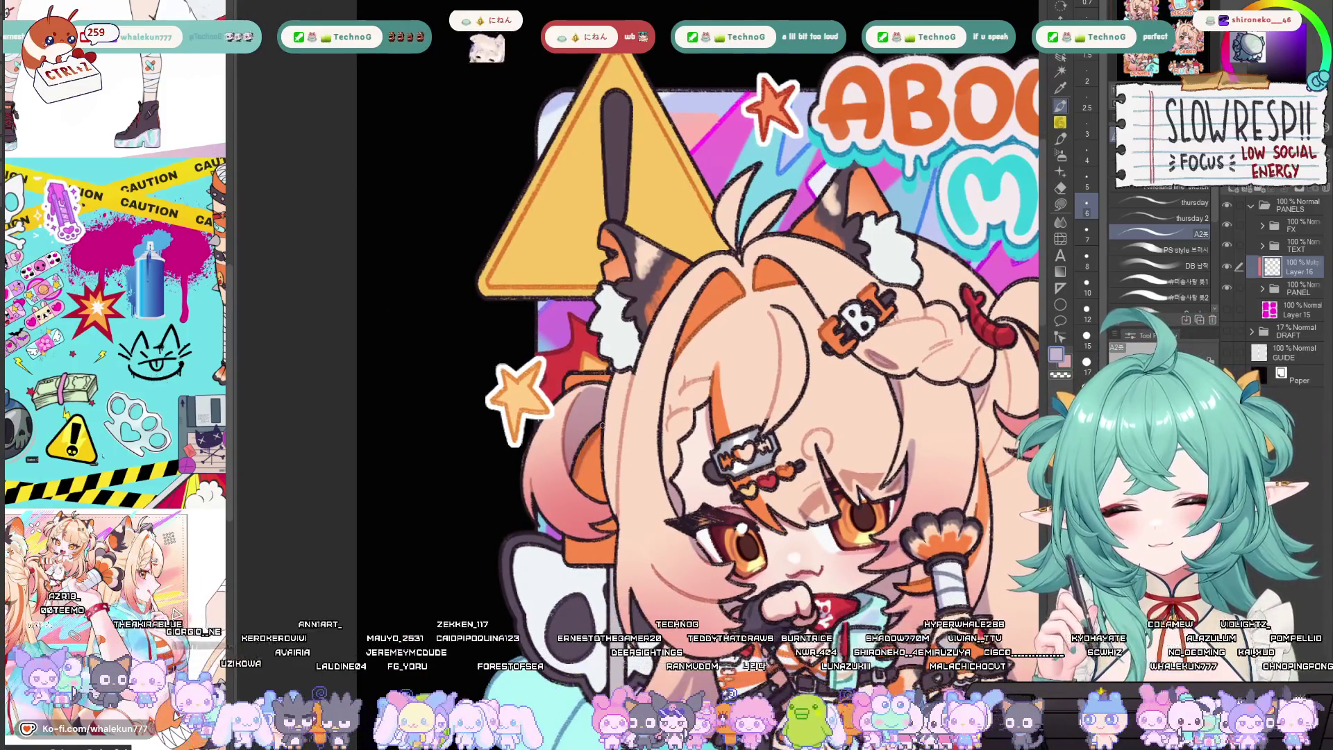
scroll(569, 470, "down", 2)
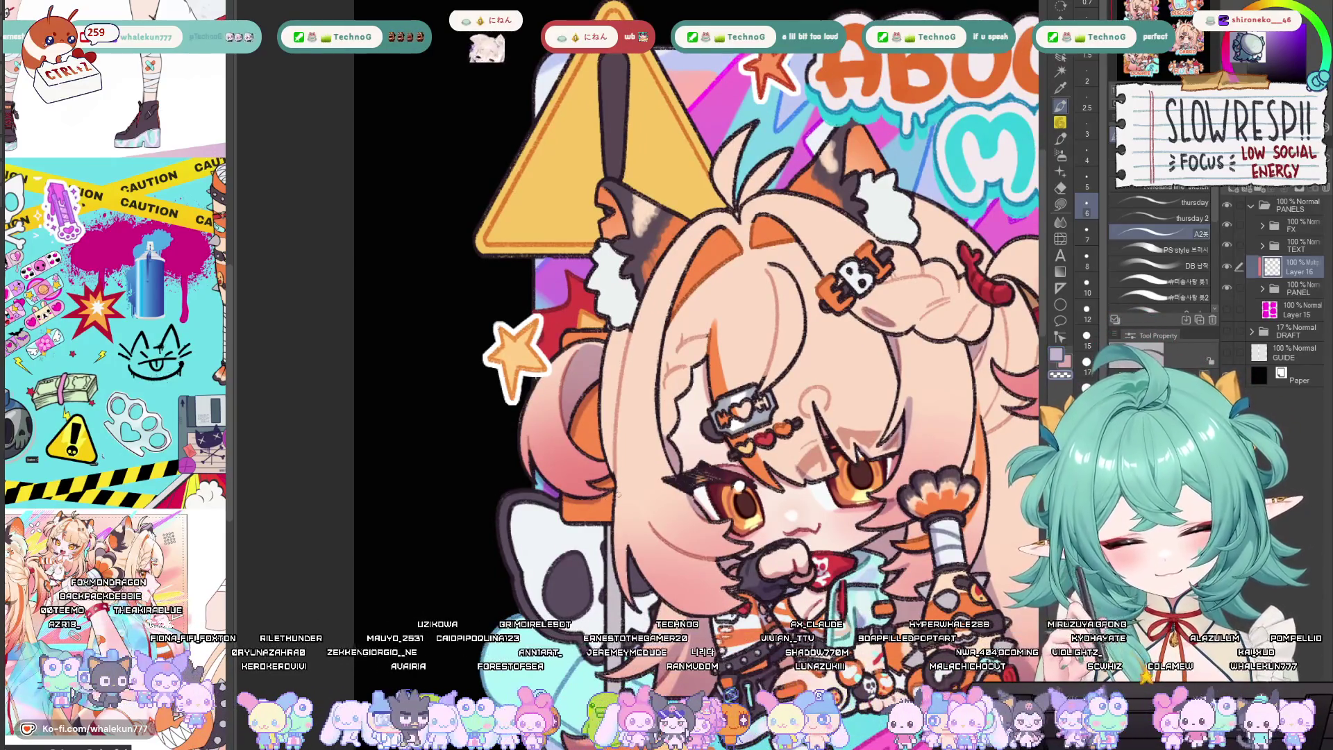
scroll(588, 500, "down", 1)
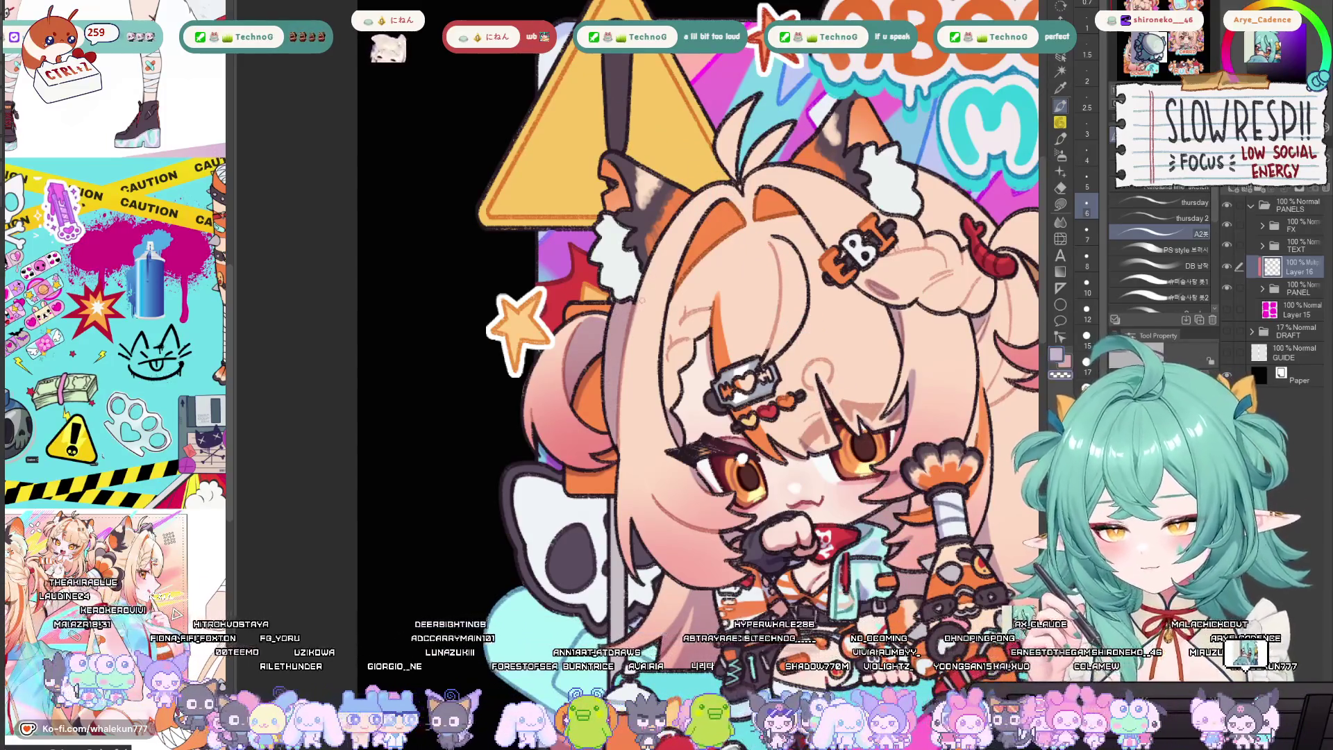
scroll(631, 365, "down", 2)
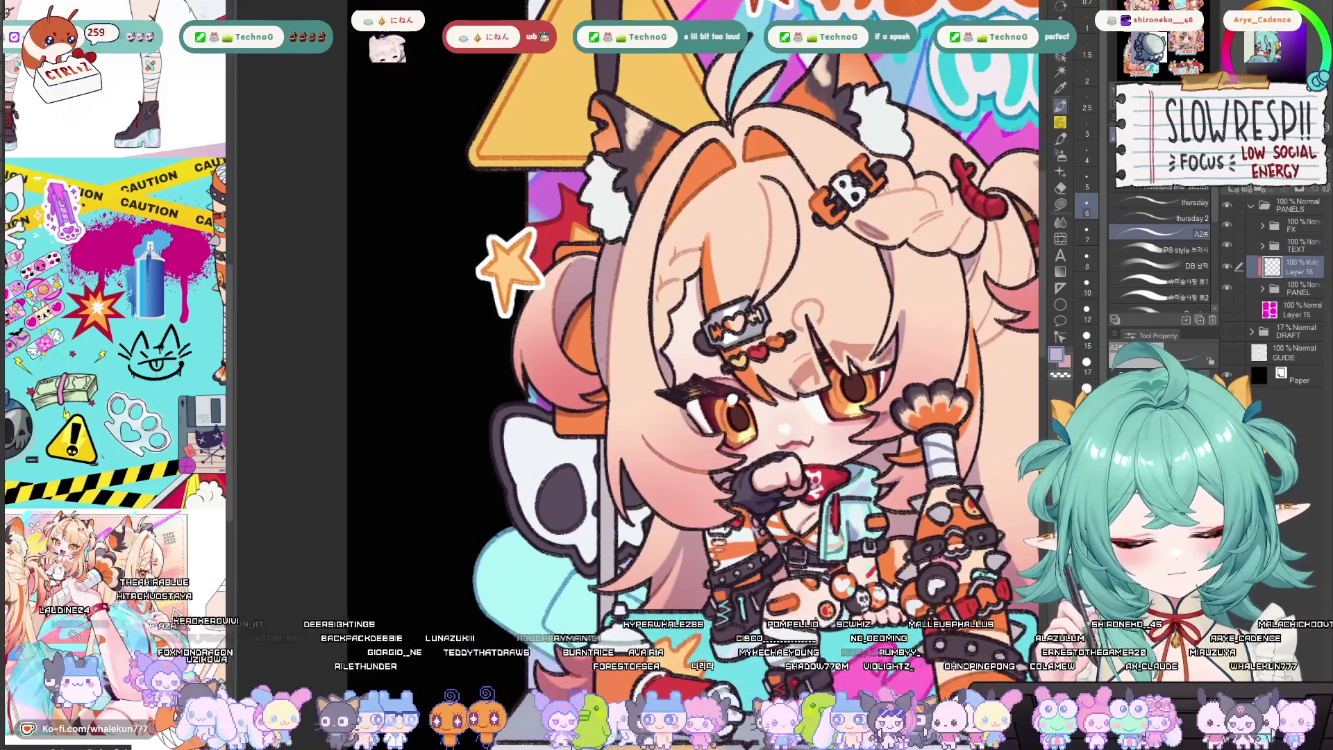
left_click_drag(641, 375, 648, 425)
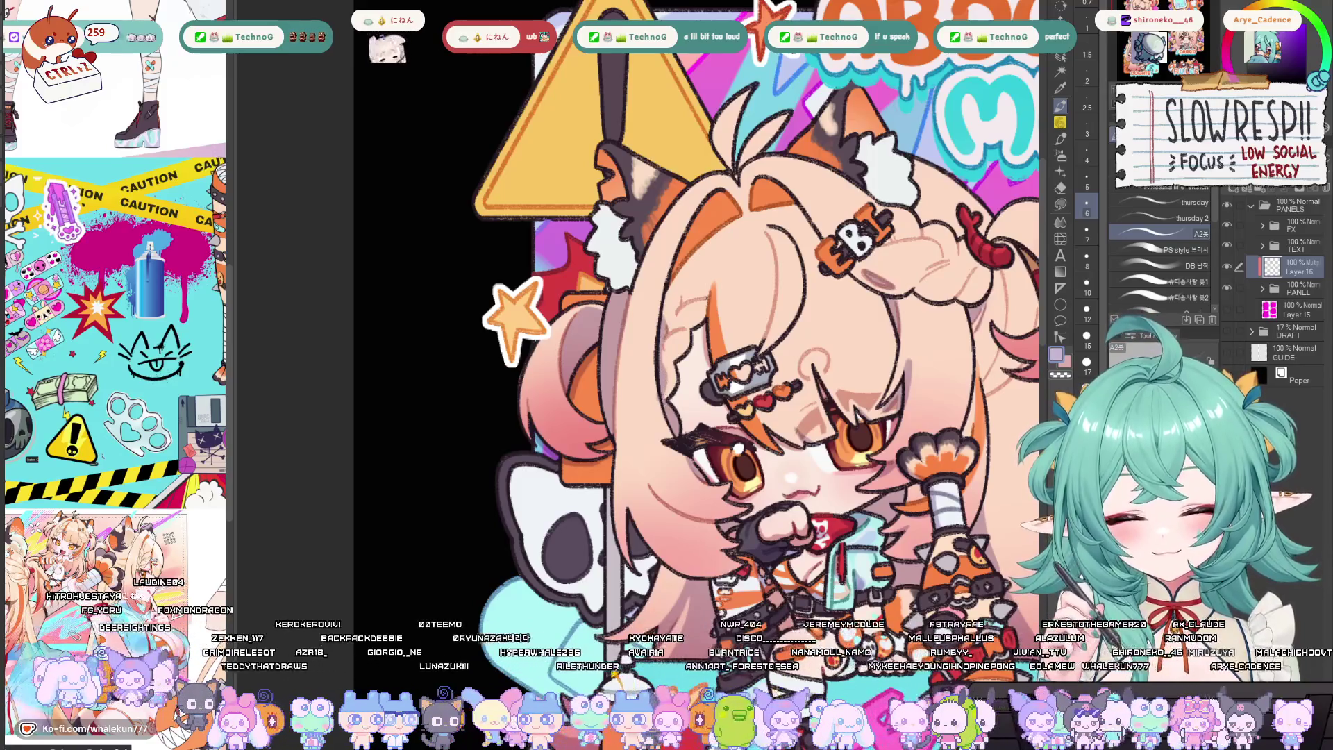
scroll(684, 444, "down", 3)
key("h")
key("h")
key("h")
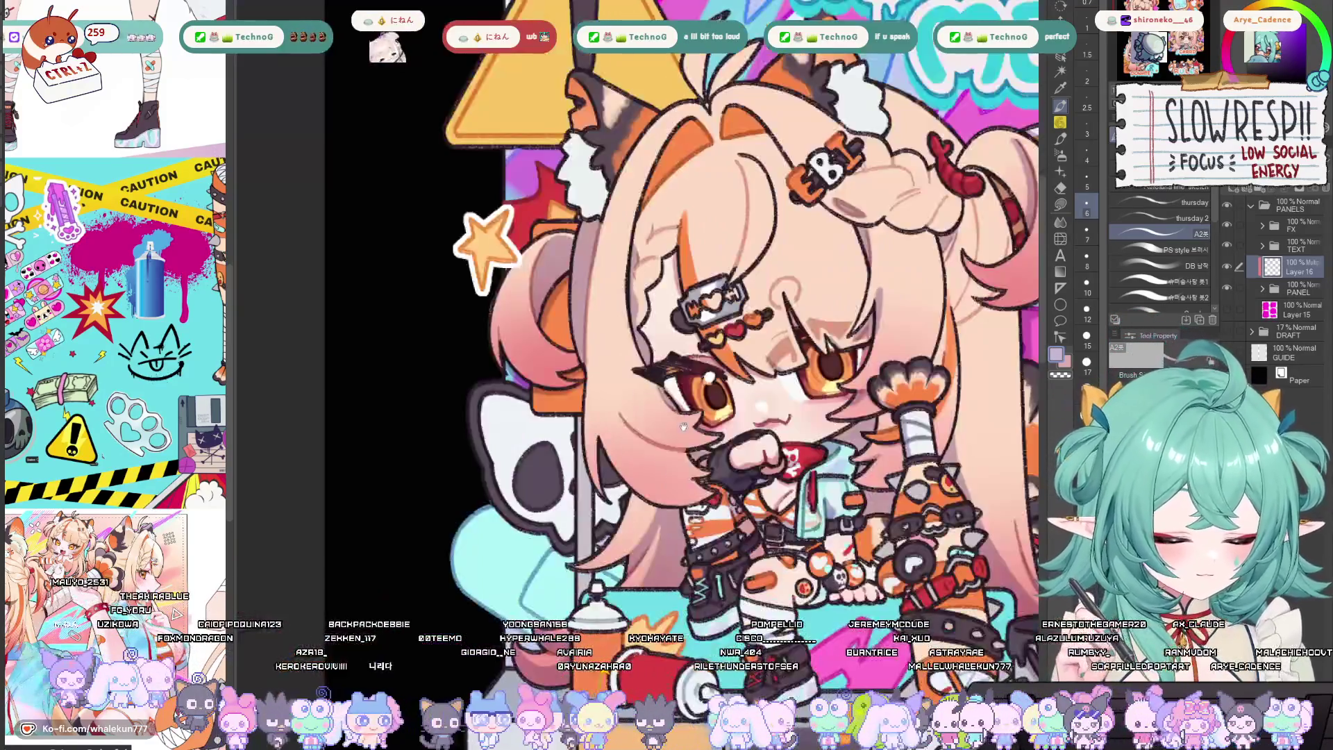
left_click_drag(684, 426, 583, 362)
scroll(536, 343, "up", 2)
key("h")
key("h")
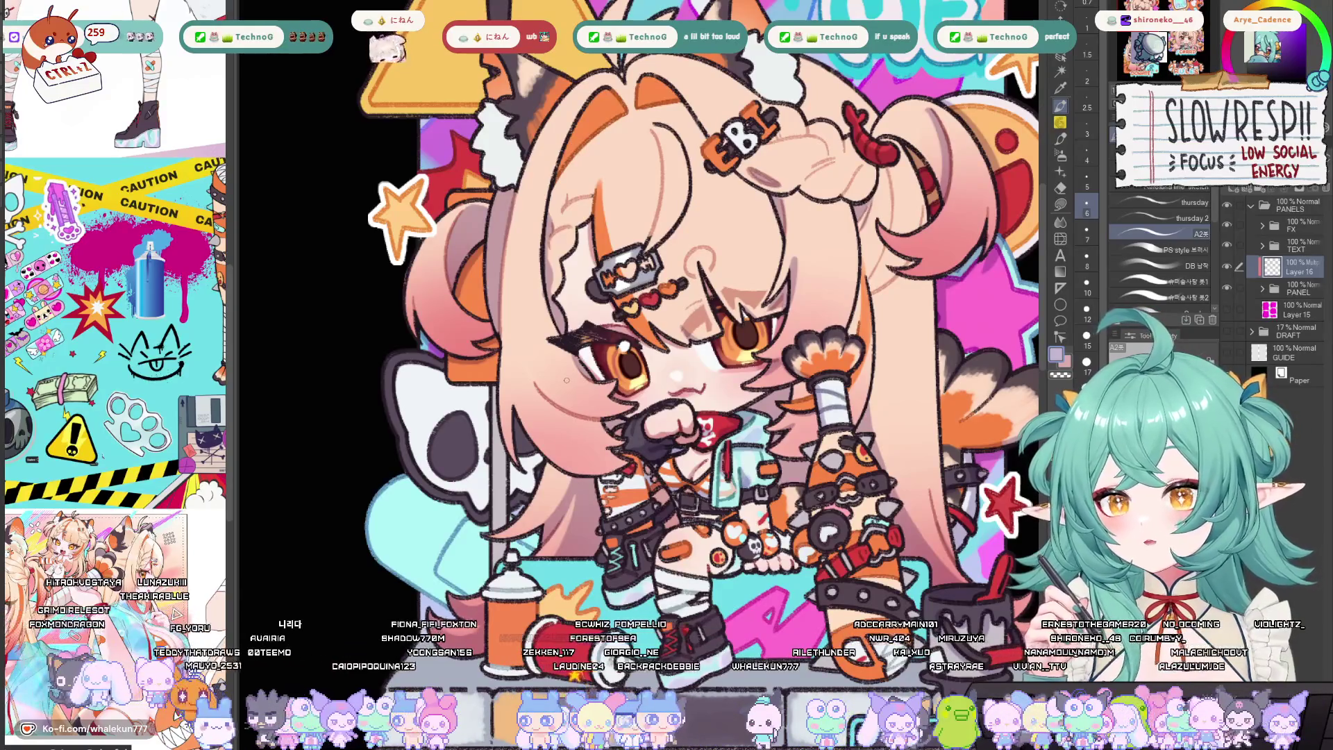
left_click_drag(567, 380, 606, 383)
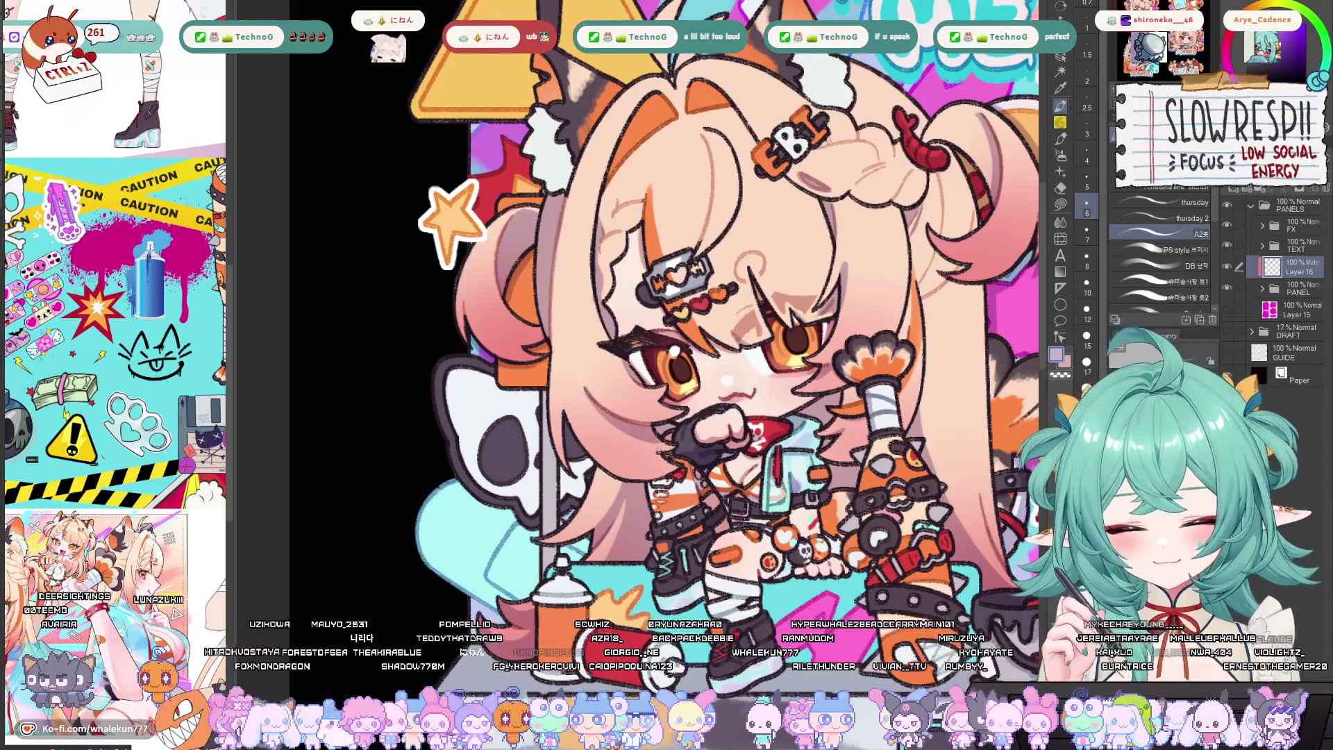
key("ctrl+minus")
key("h")
key("h")
key("ctrl+minus")
key("ctrl+minus")
key("ctrl+minus")
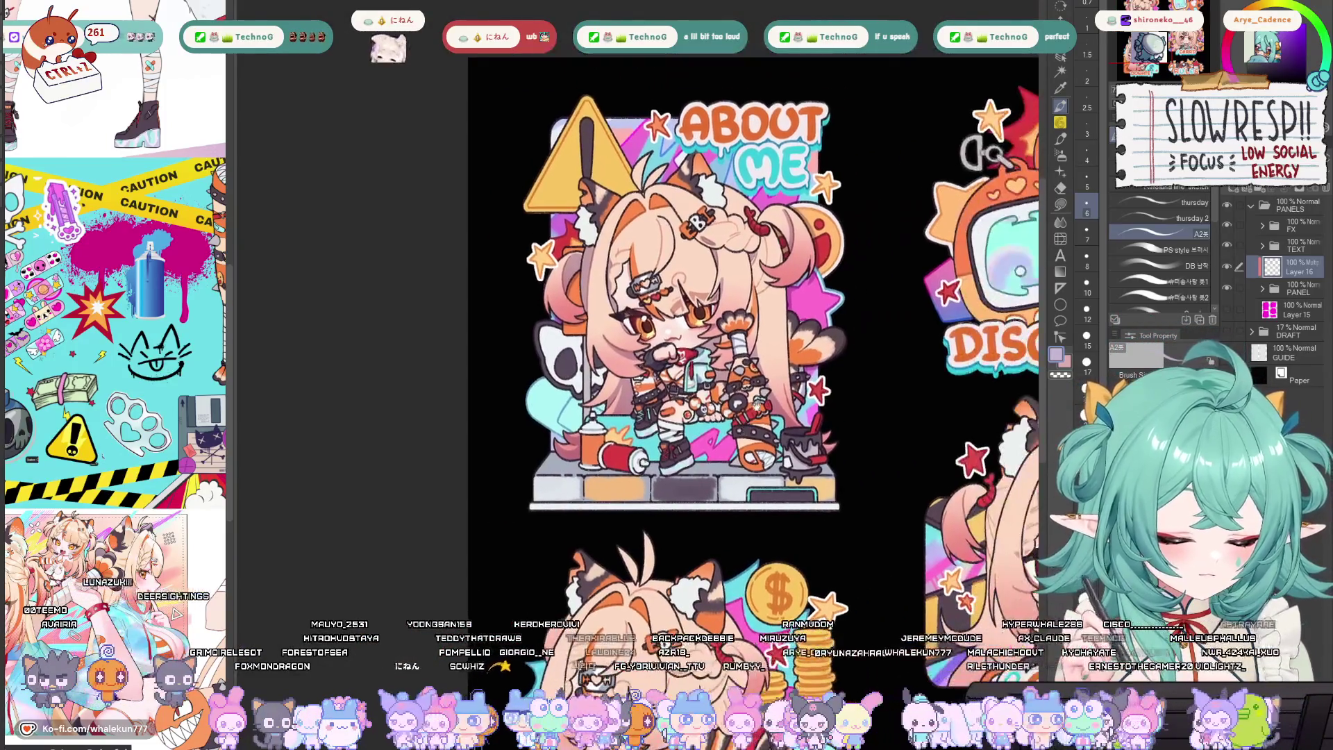
Zoom in on the About Me panel with the canvas flipped back to normal
key("ctrl+plus")
key("ctrl+plus")
key("ctrl+plus")
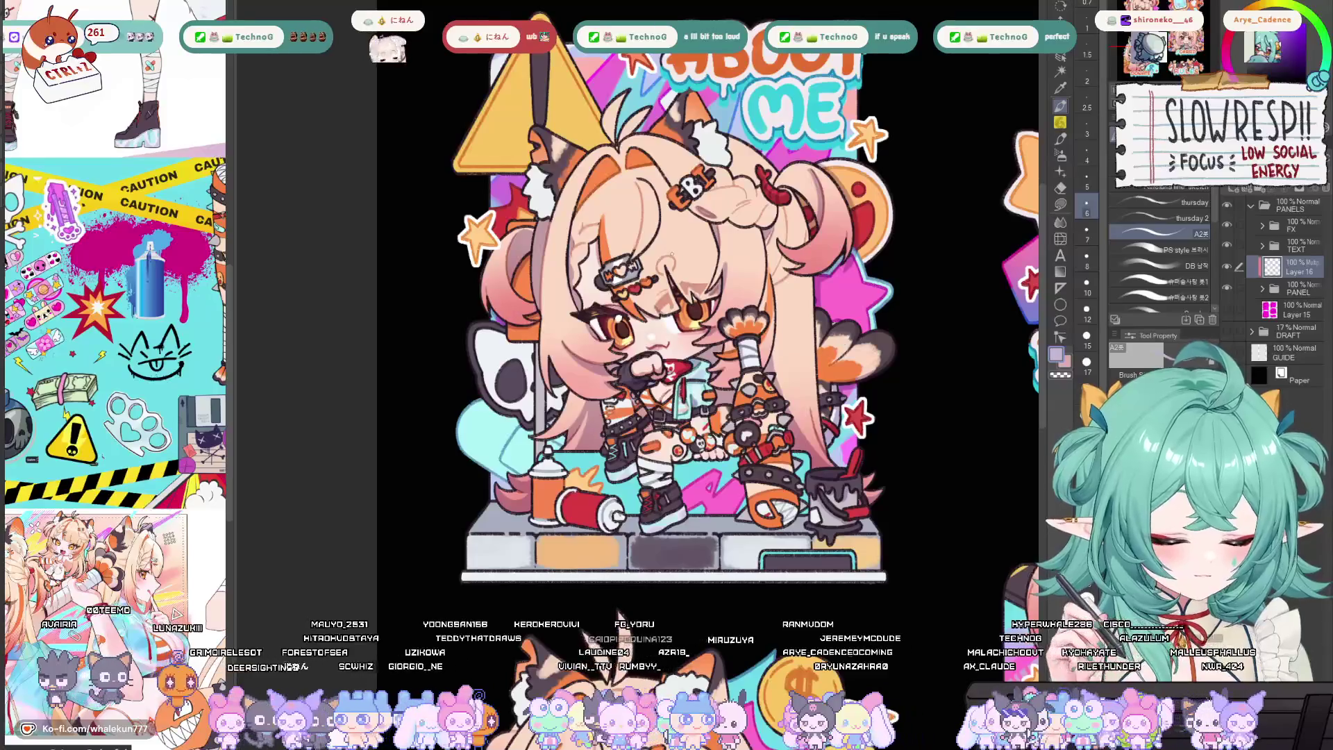
key("h")
key("ctrl+plus")
key("h")
key("ctrl+plus")
key("ctrl+minus")
key("ctrl+plus")
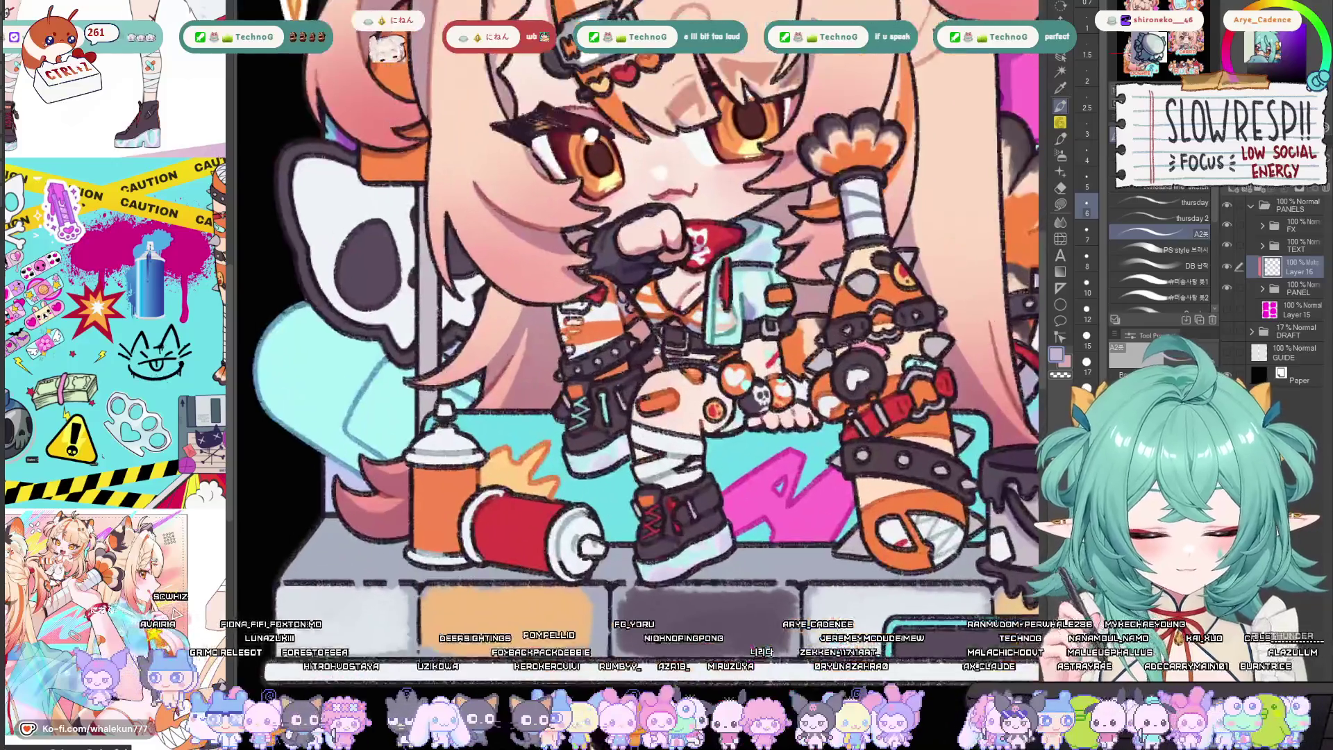
key("ctrl+plus")
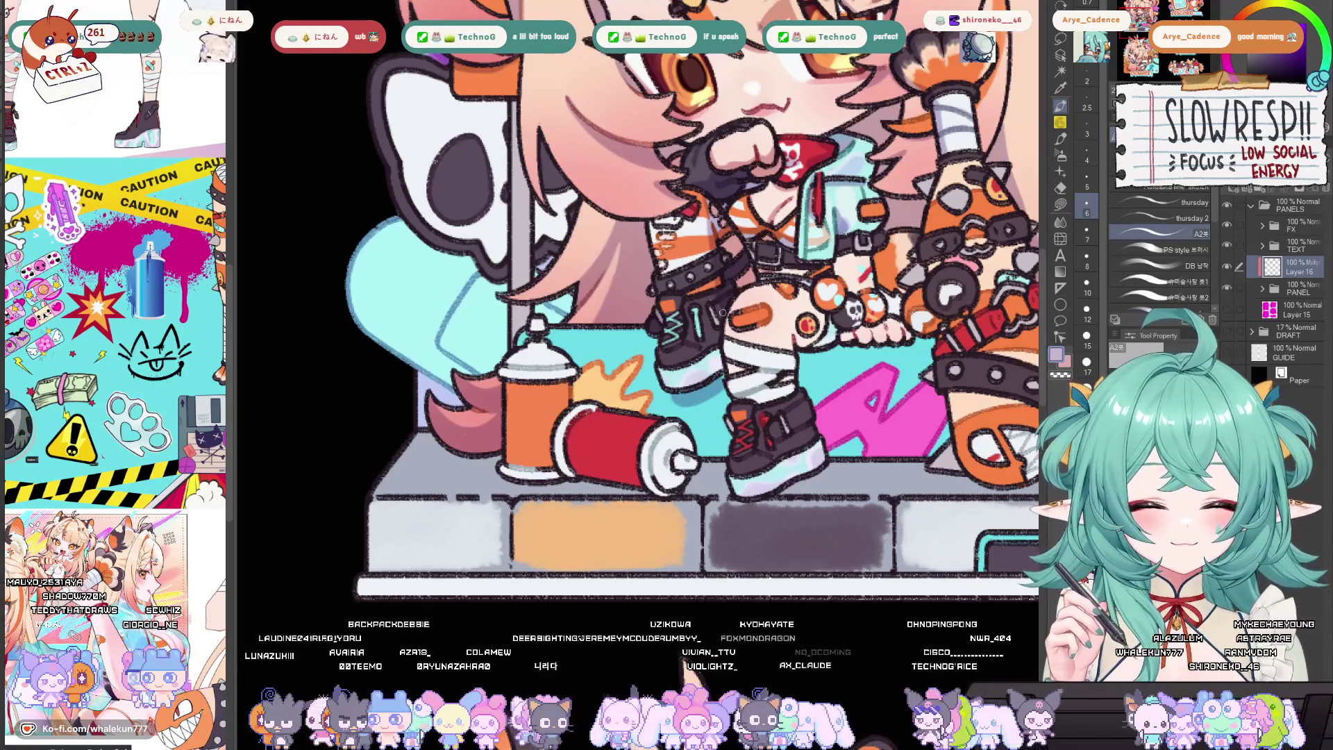
Add a short dark line-art stroke on the character's lower body
left_click_drag(718, 405, 691, 388)
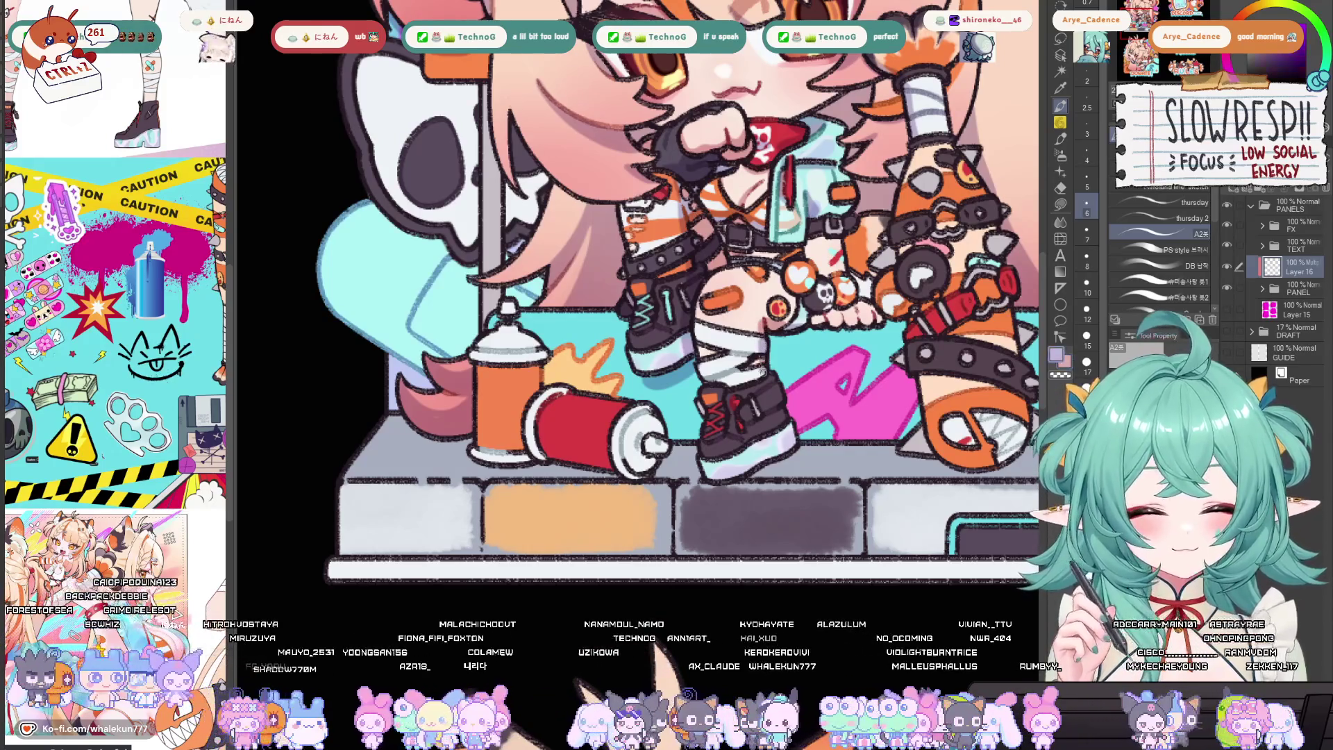
left_click_drag(753, 474, 780, 433)
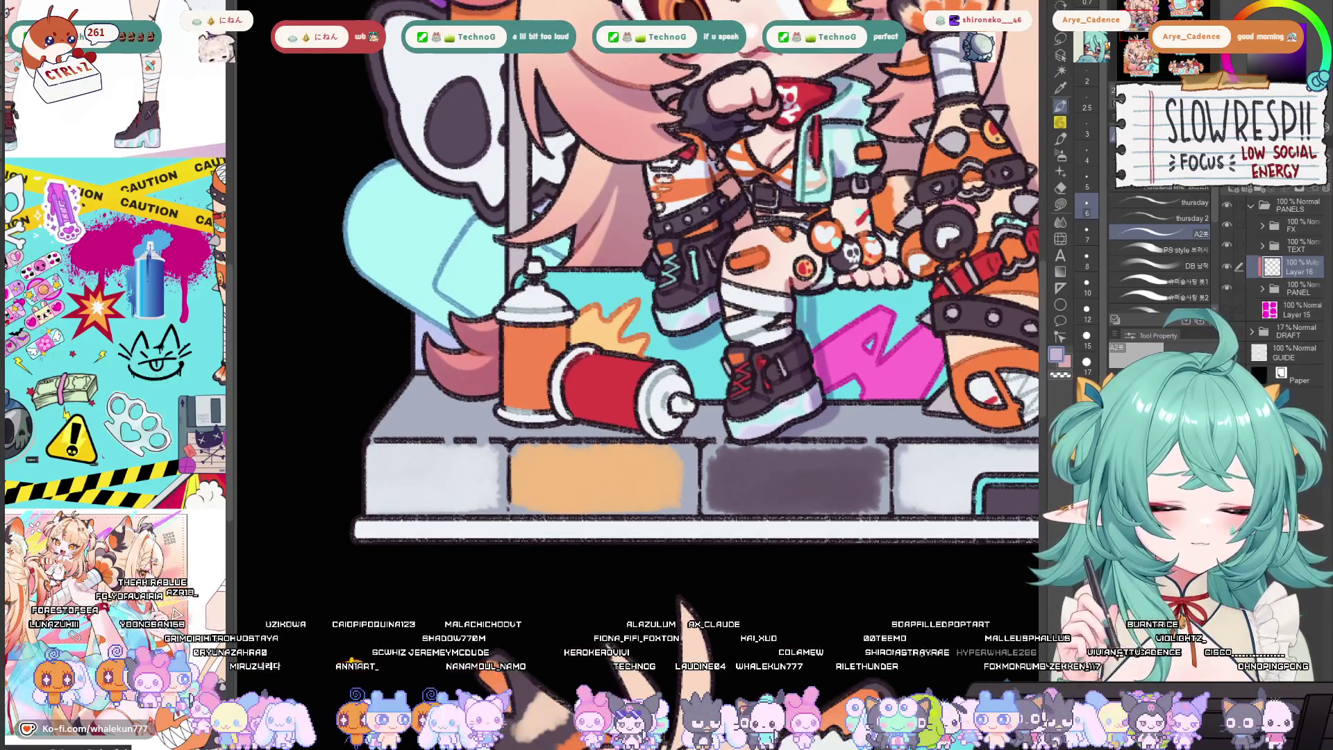
mouse_move(822, 291)
left_mouse_down()
mouse_move(802, 372)
mouse_move(767, 346)
left_mouse_up()
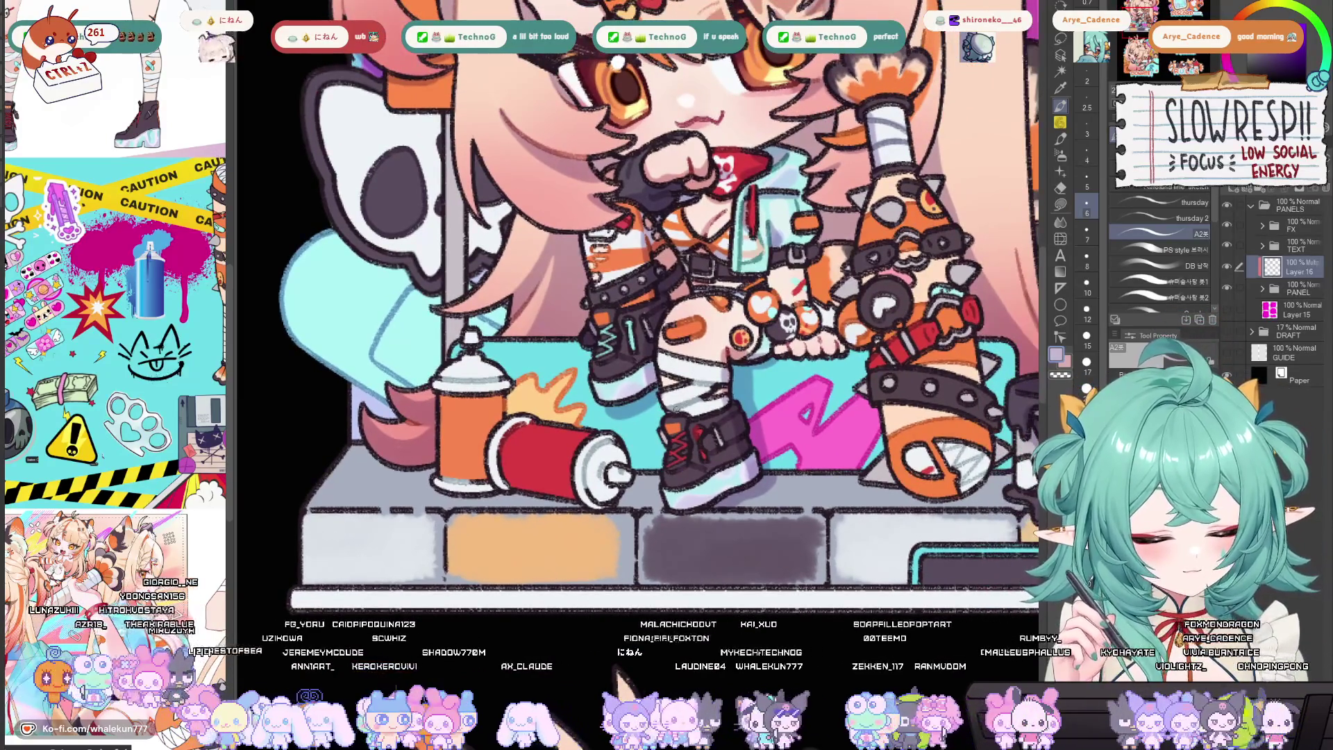
left_click_drag(663, 435, 750, 422)
left_click_drag(682, 360, 665, 427)
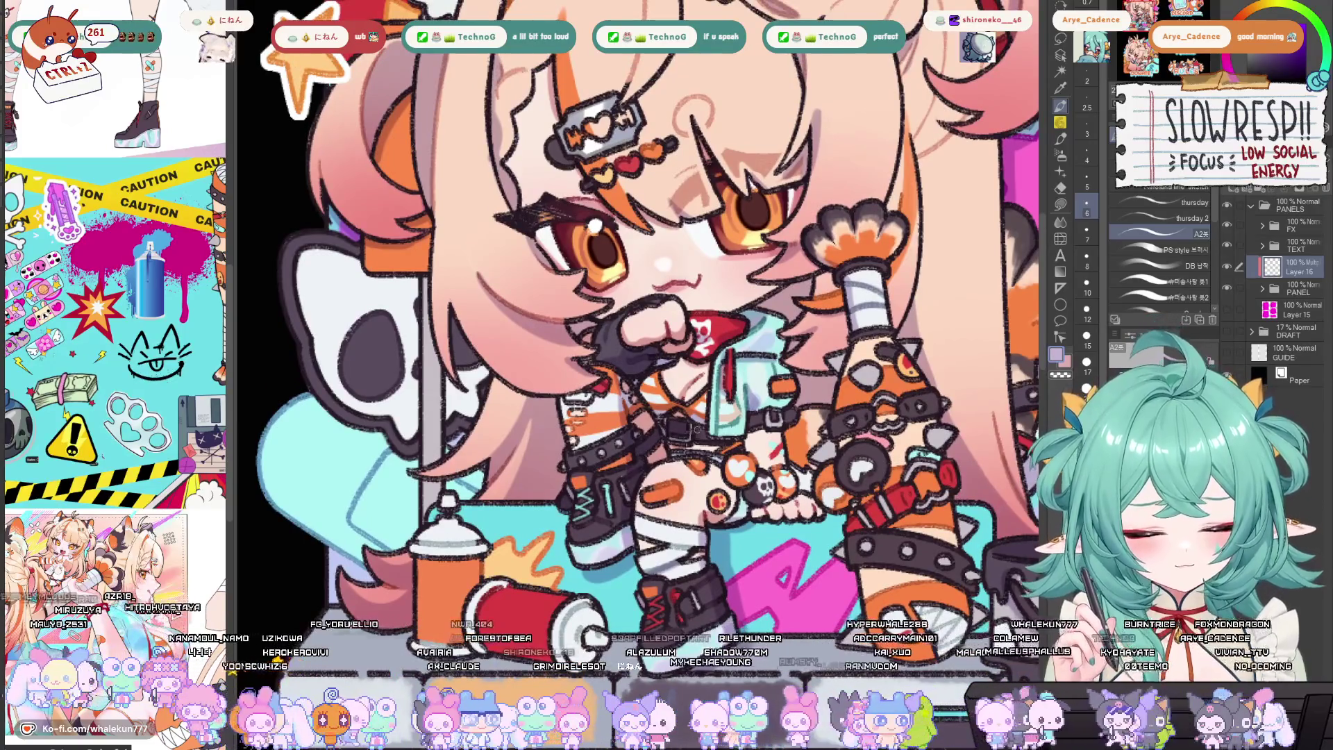
left_click_drag(708, 434, 714, 413)
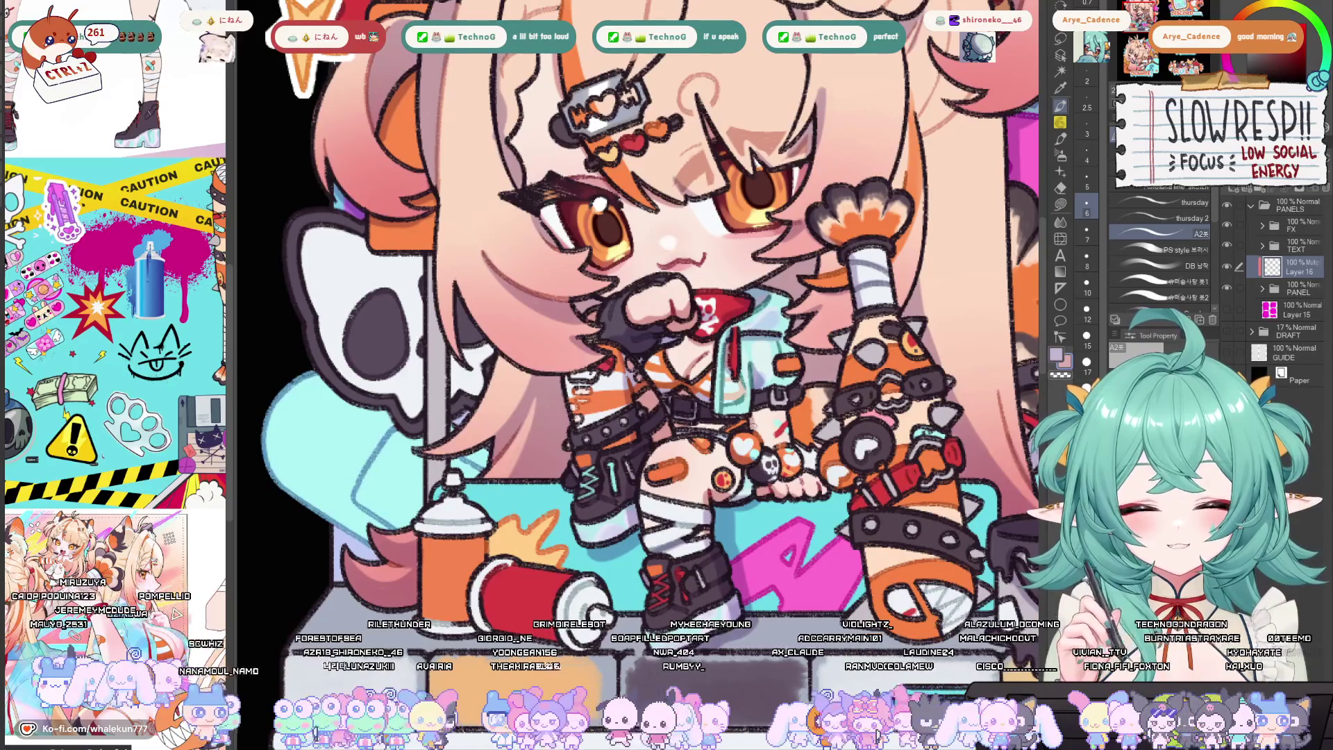
left_click_drag(759, 401, 813, 405)
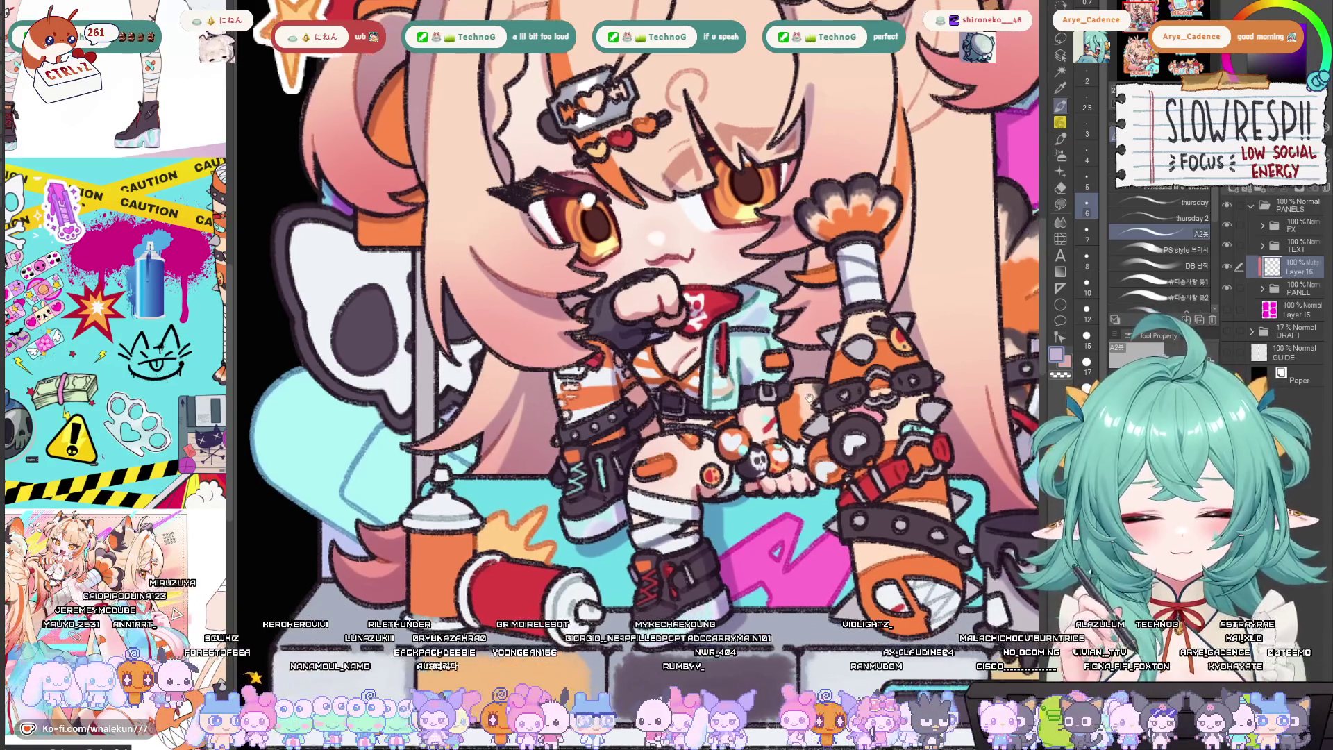
mouse_move(792, 452)
left_mouse_down()
mouse_move(783, 401)
mouse_move(800, 464)
left_mouse_up()
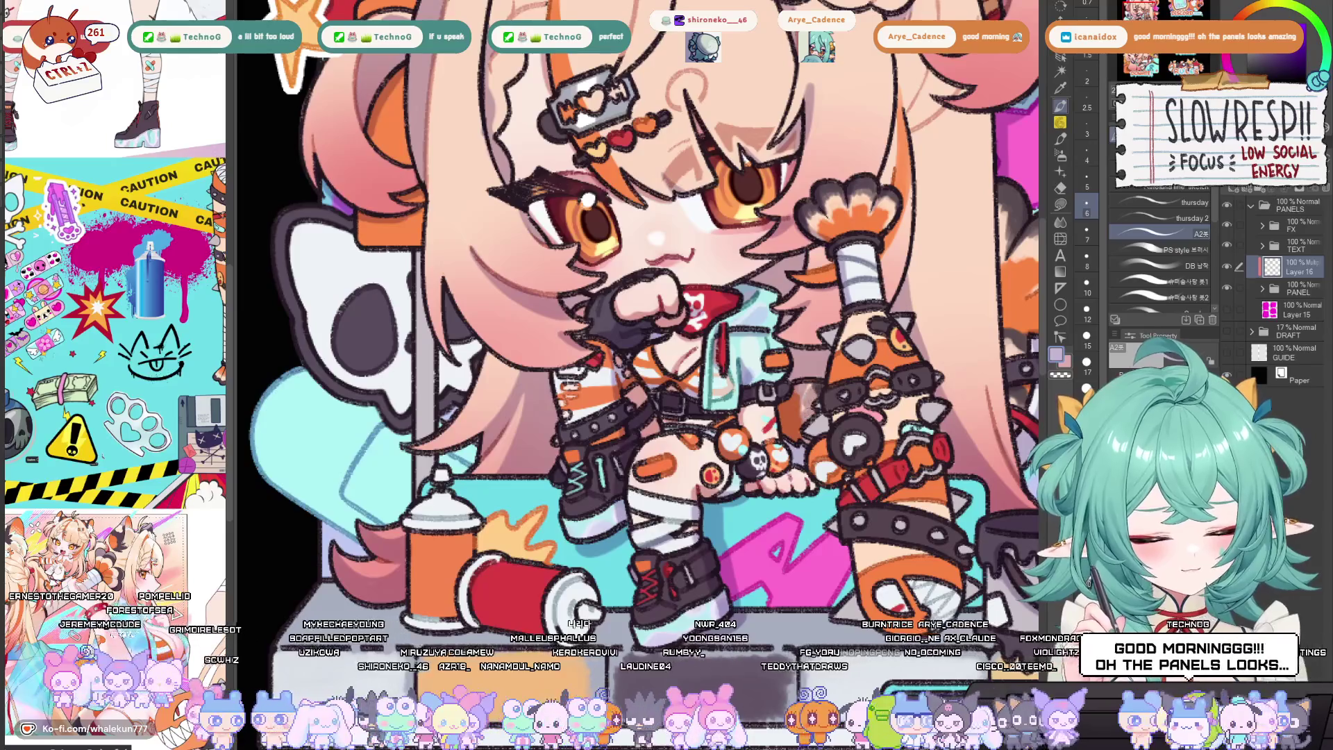
left_click_drag(919, 328, 822, 301)
key("ctrl+minus")
key("h")
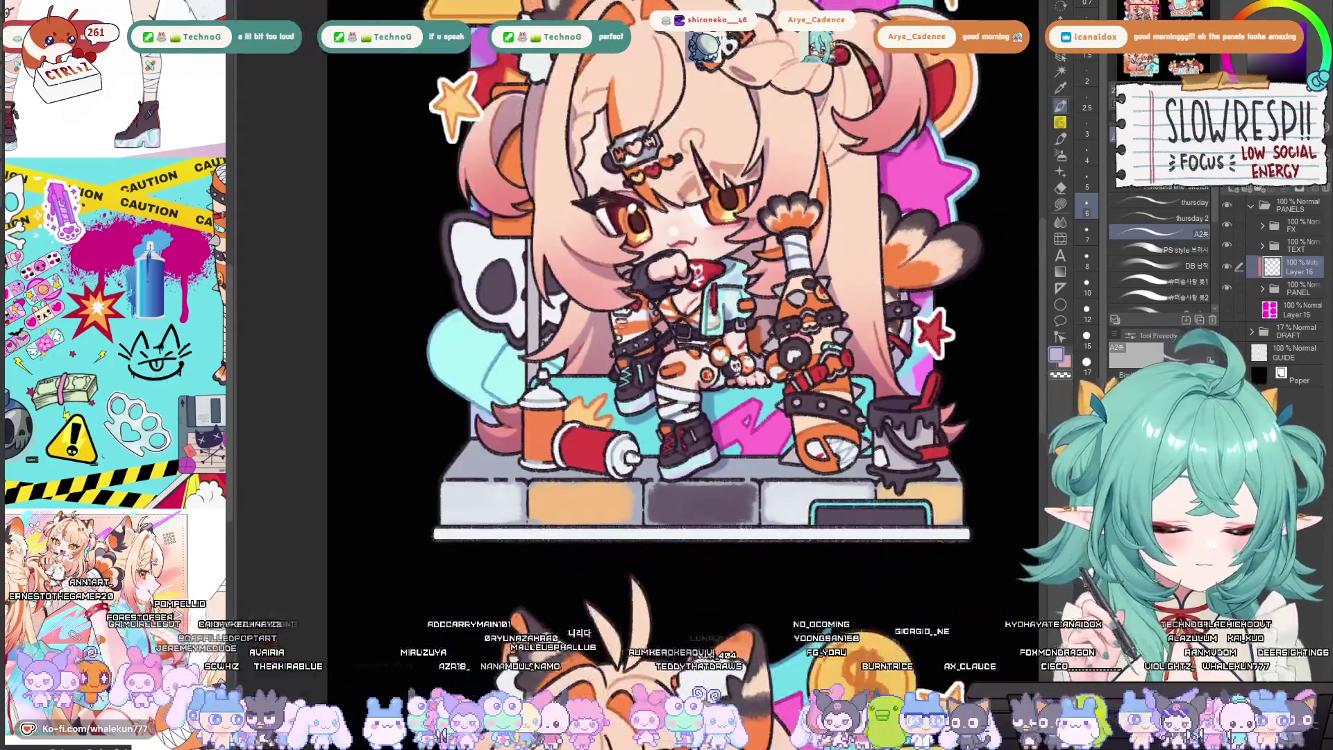
key("h")
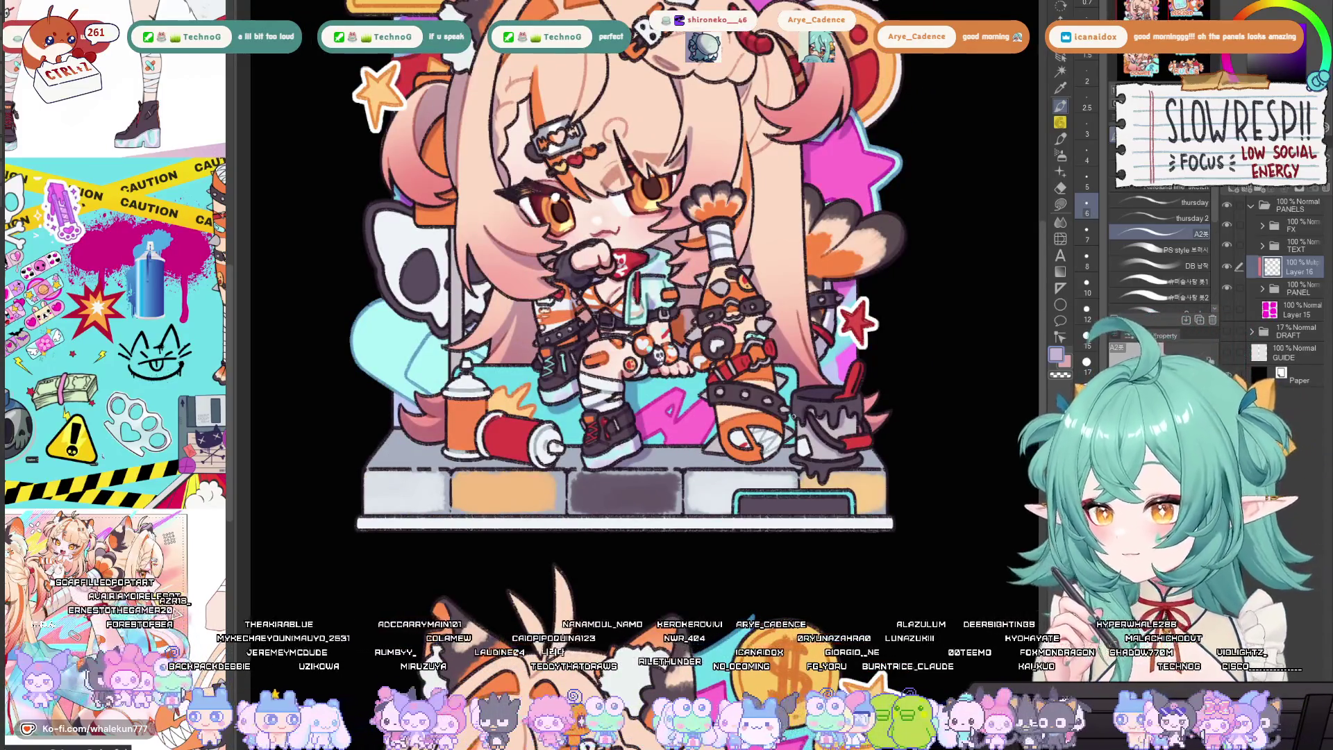
scroll(793, 416, "down", 3)
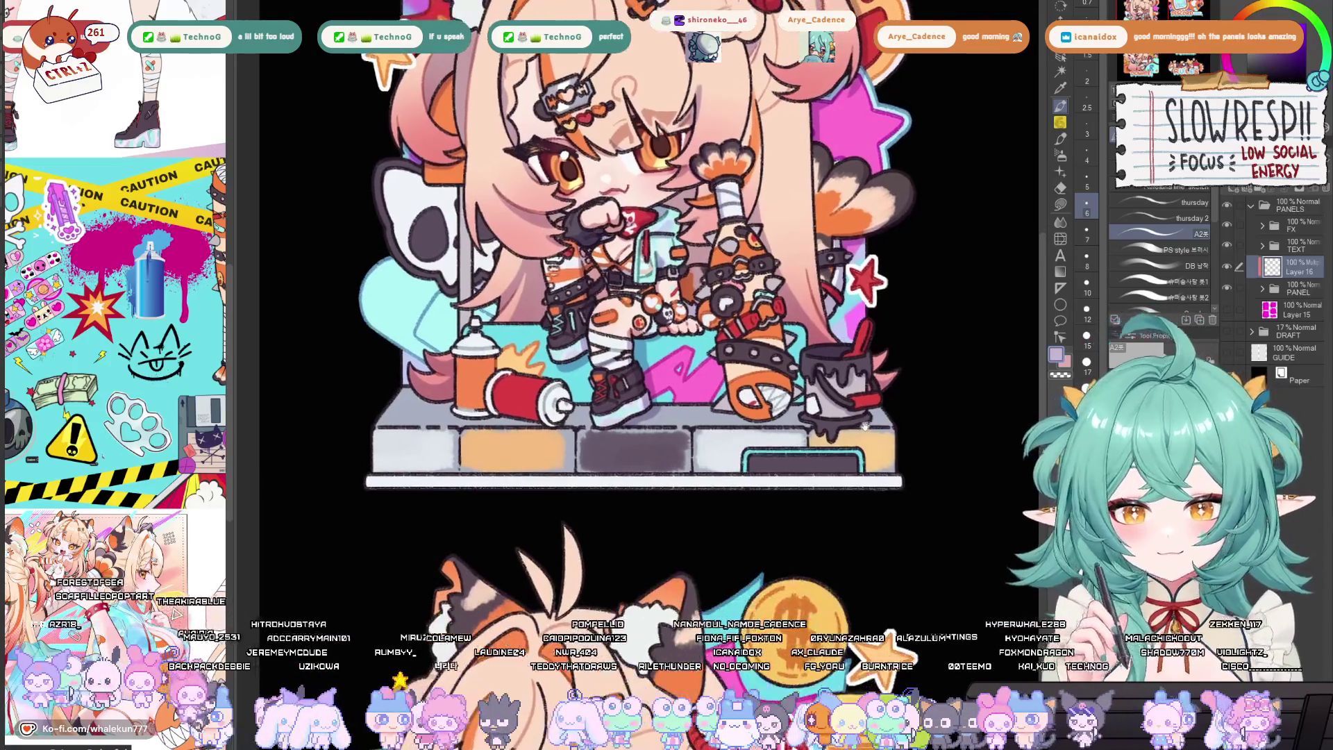
scroll(849, 371, "up", 5)
scroll(848, 371, "up", 3)
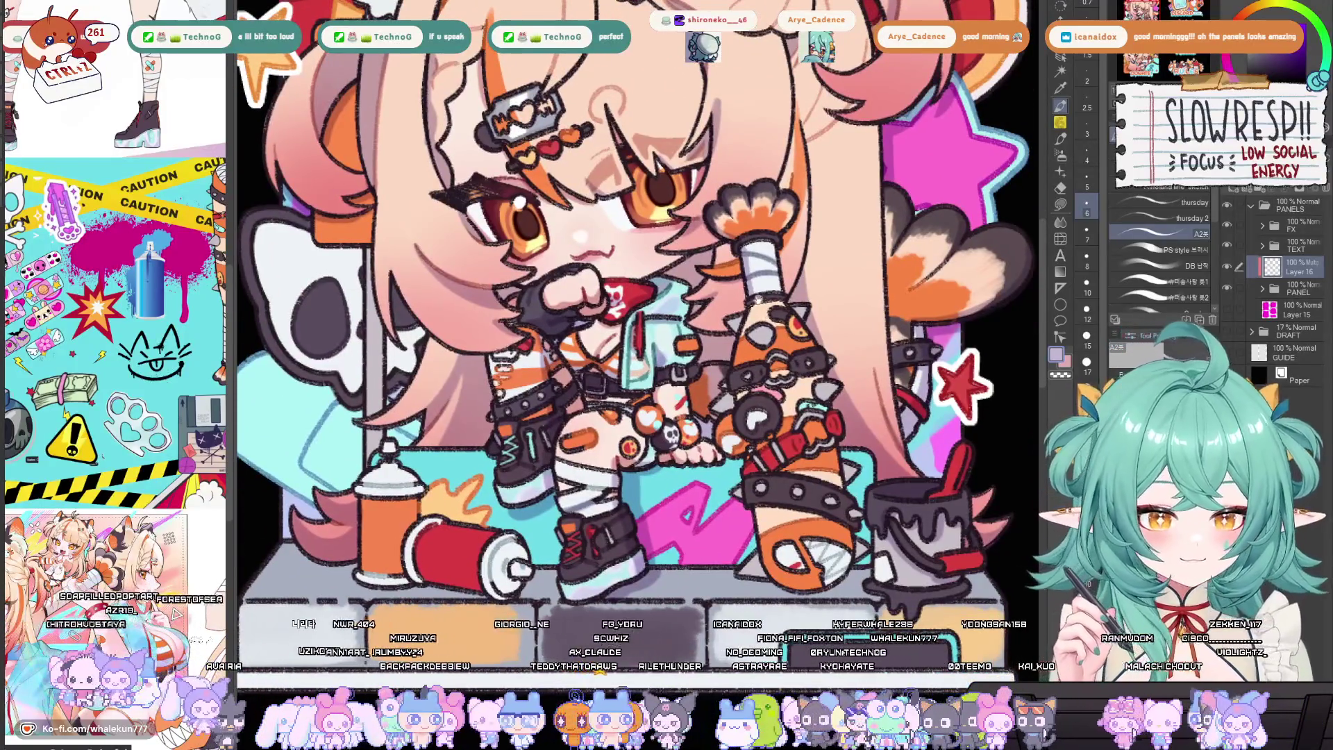
scroll(757, 298, "up", 1)
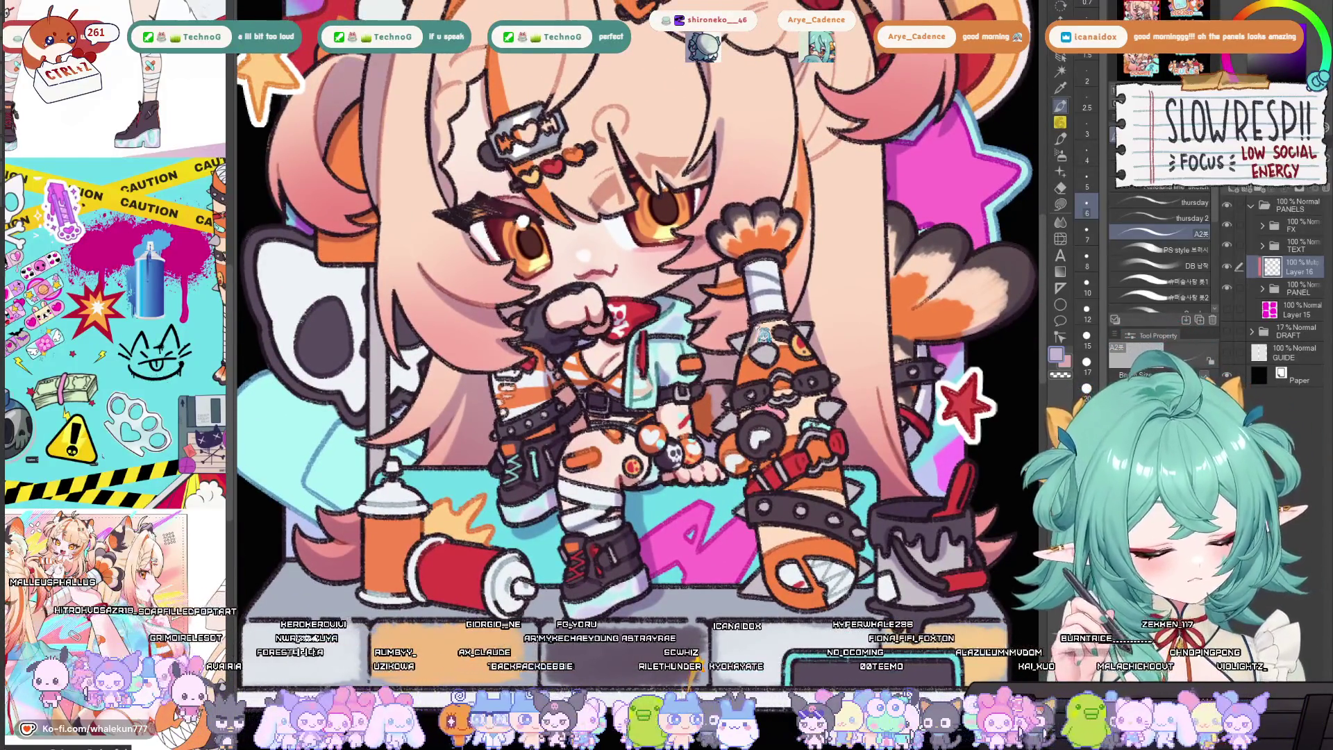
scroll(753, 345, "down", 1)
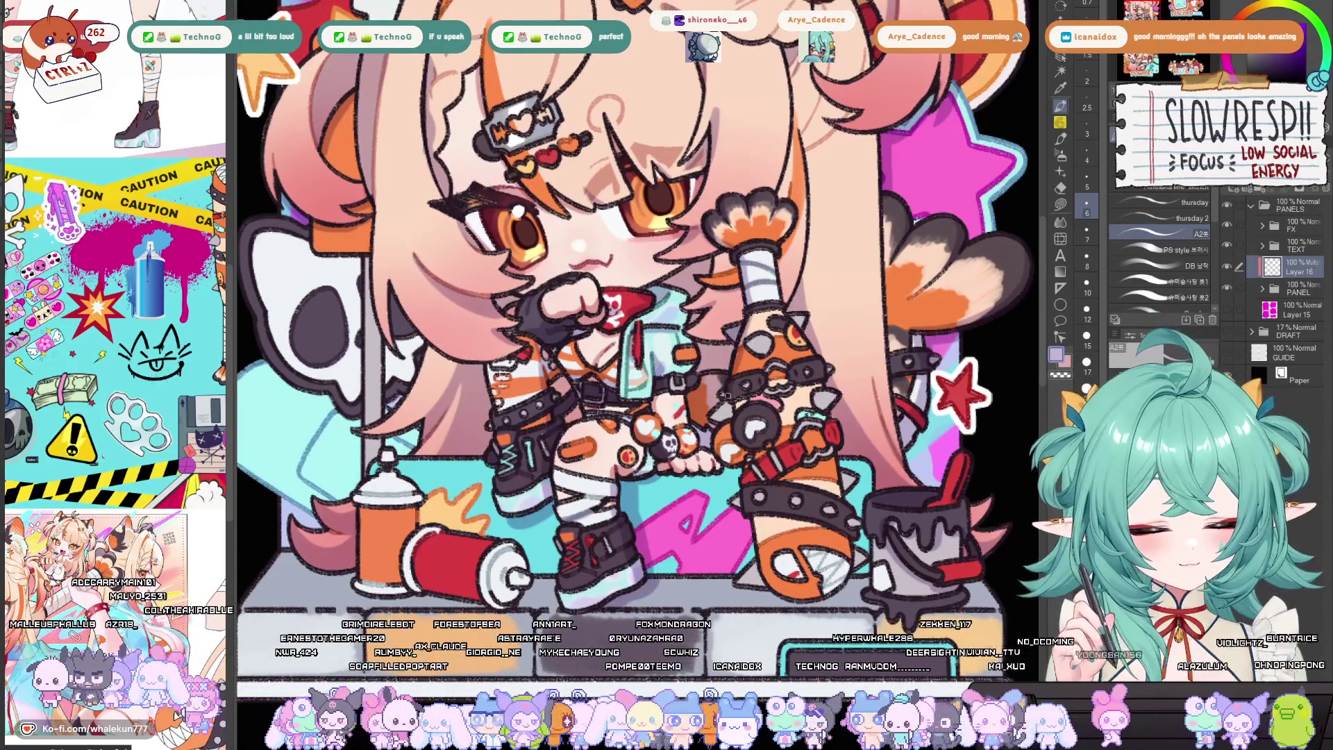
scroll(724, 397, "down", 2)
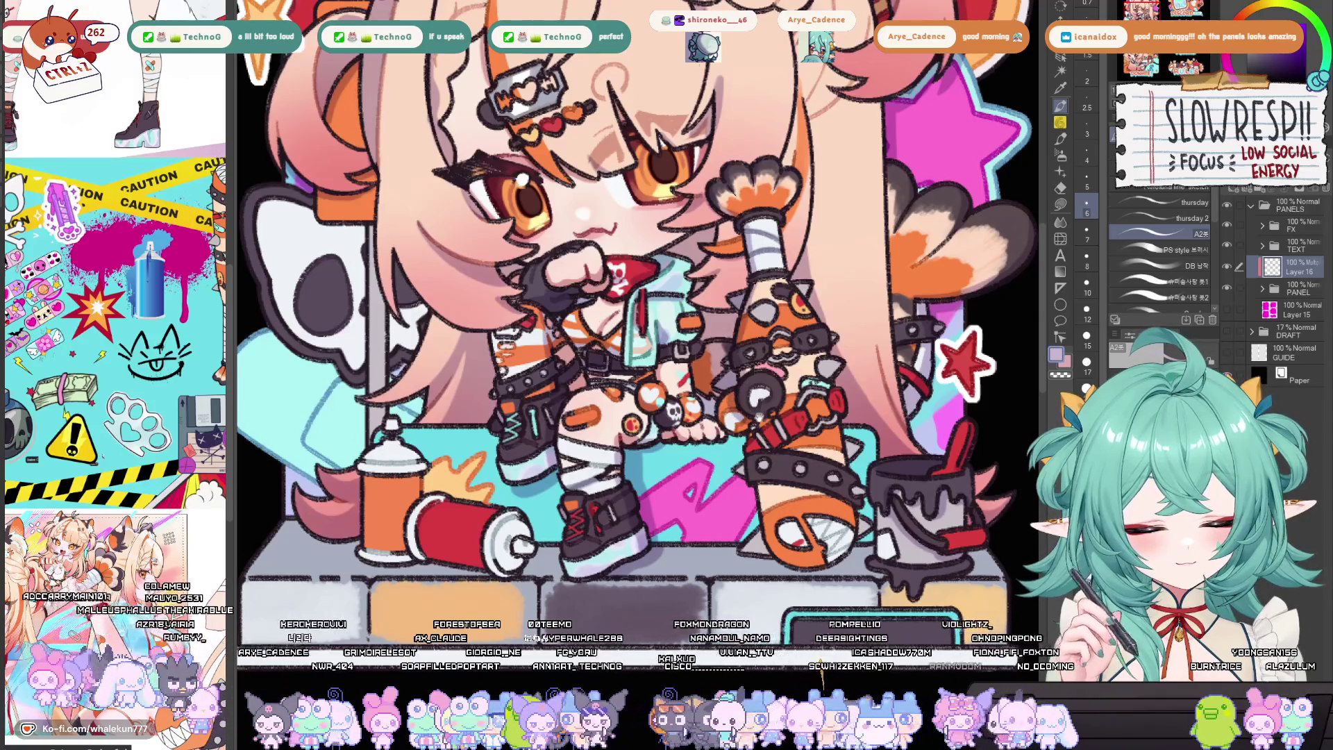
scroll(739, 387, "down", 3)
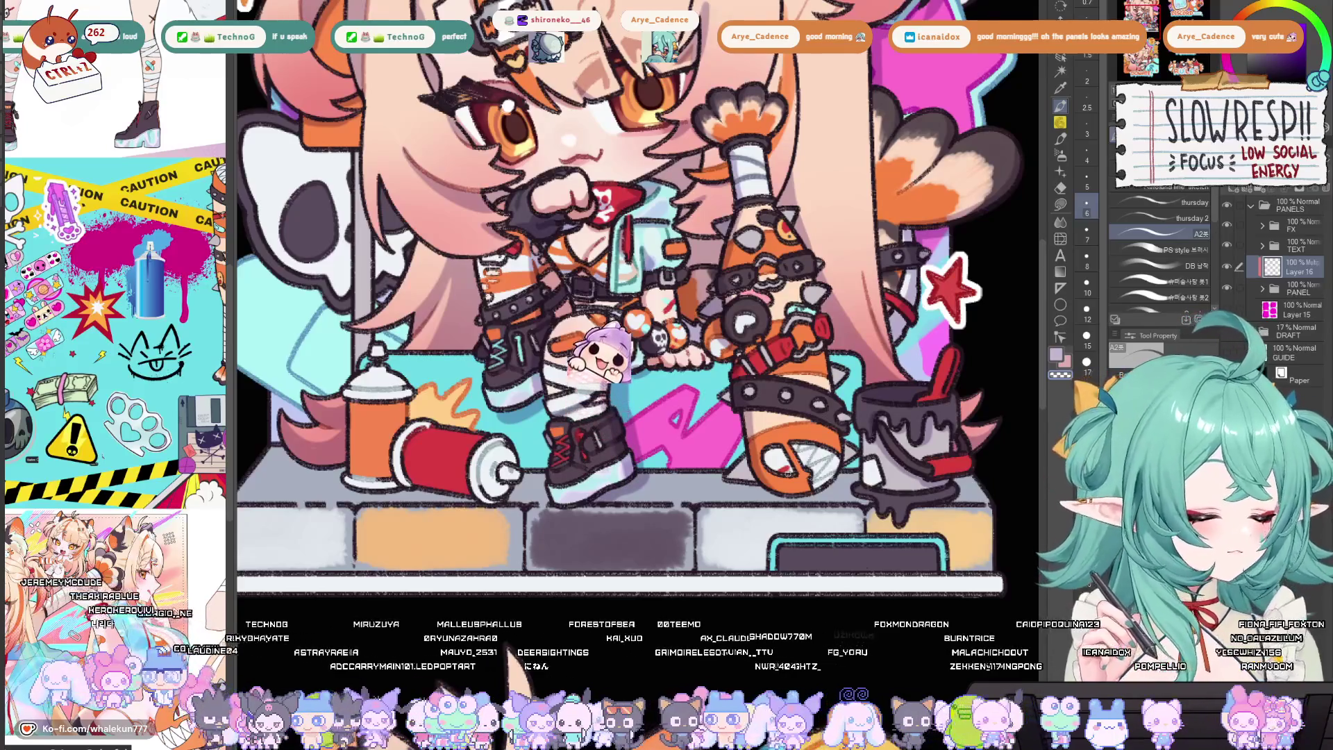
scroll(625, 298, "down", 2)
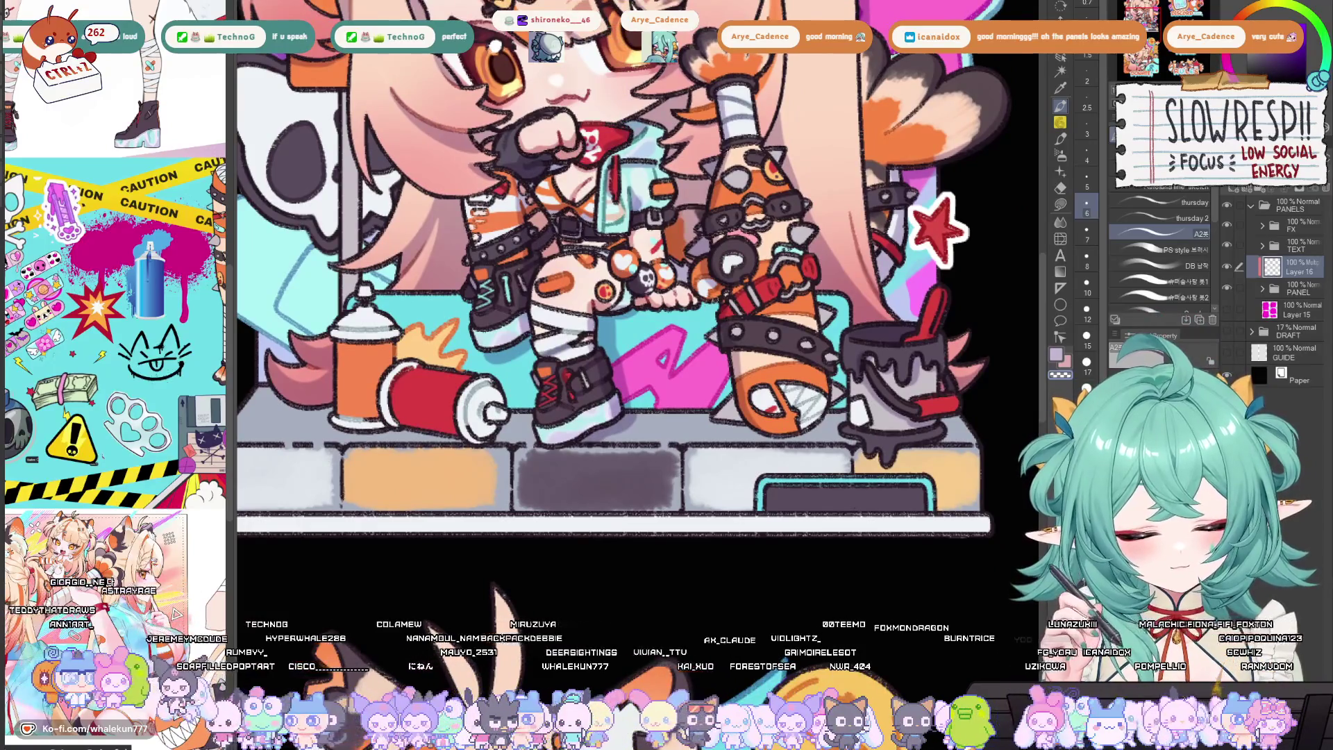
Draw a dark outline stroke down the left edge of the orange spiked arm
left_click_drag(723, 334, 730, 396)
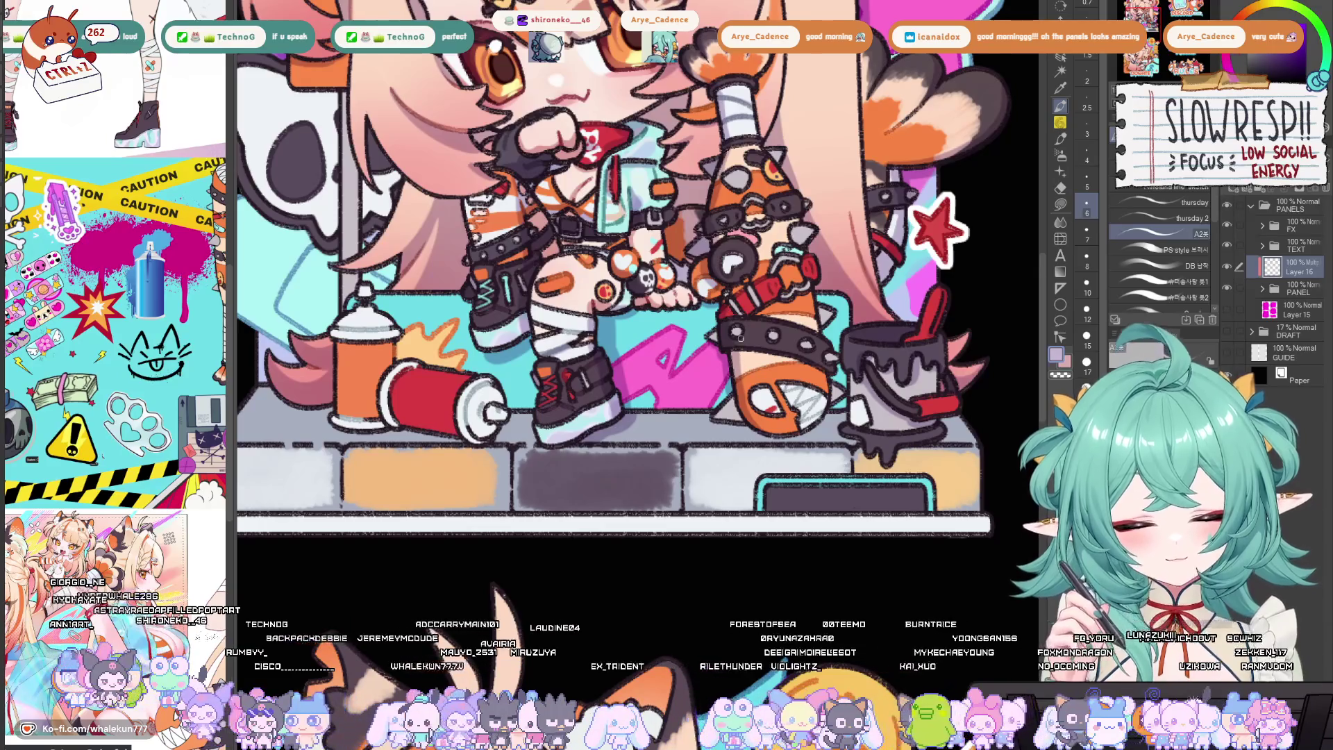
scroll(798, 332, "up", 1)
scroll(796, 360, "down", 2)
scroll(806, 403, "up", 3)
scroll(806, 401, "down", 1)
scroll(798, 365, "up", 1)
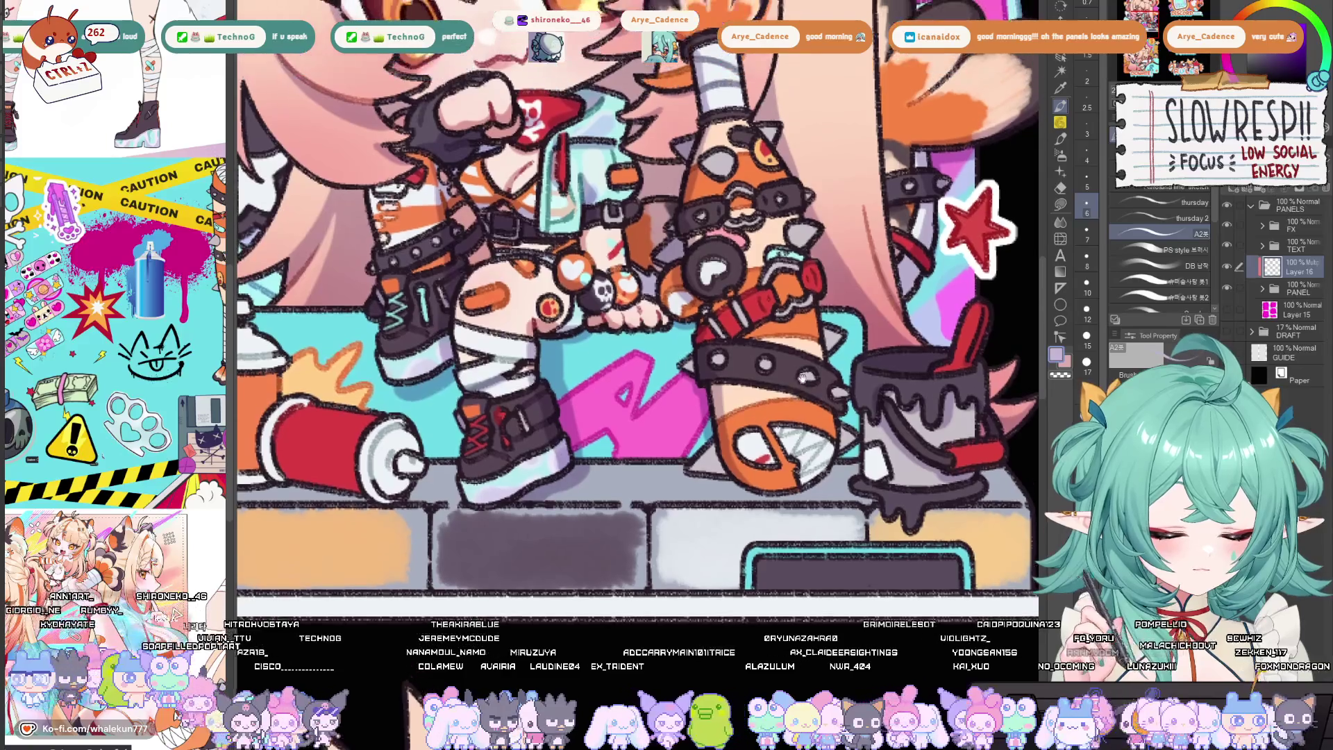
scroll(826, 326, "down", 1)
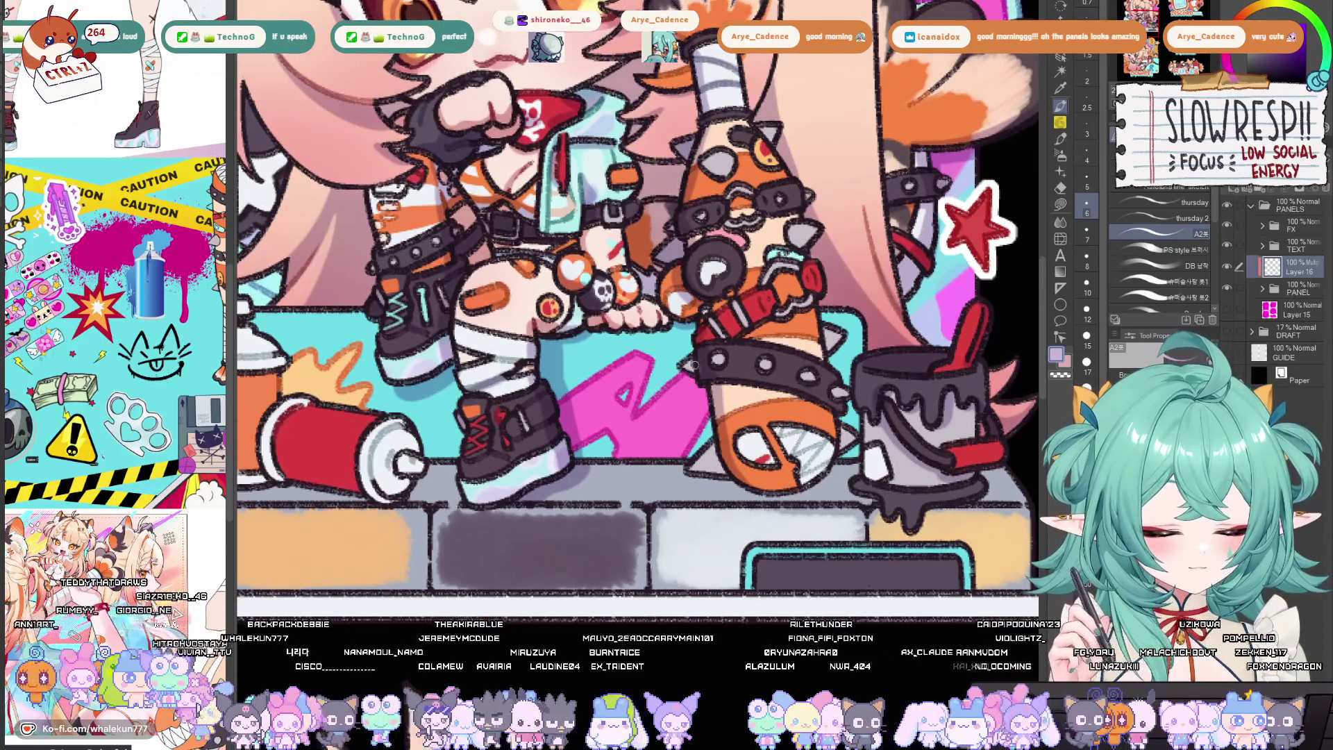
scroll(805, 381, "up", 1)
scroll(805, 383, "up", 1)
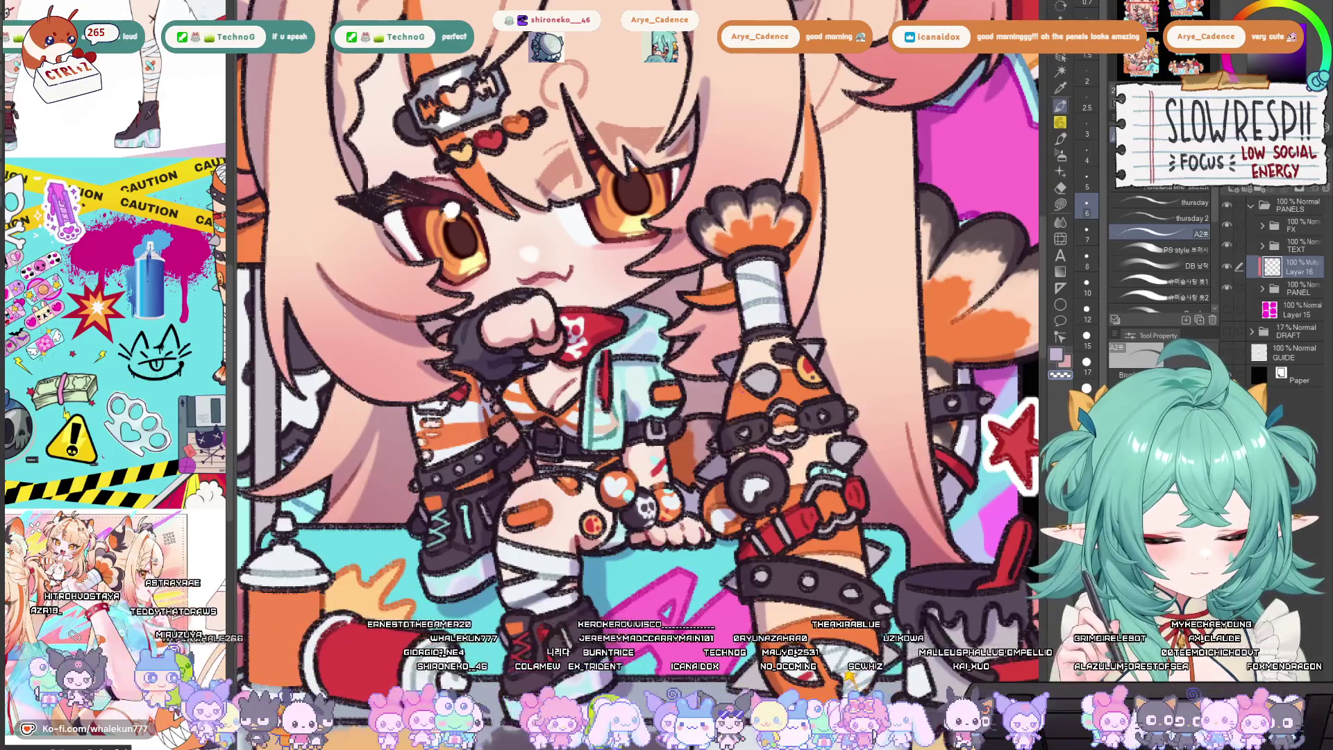
scroll(727, 439, "down", 3)
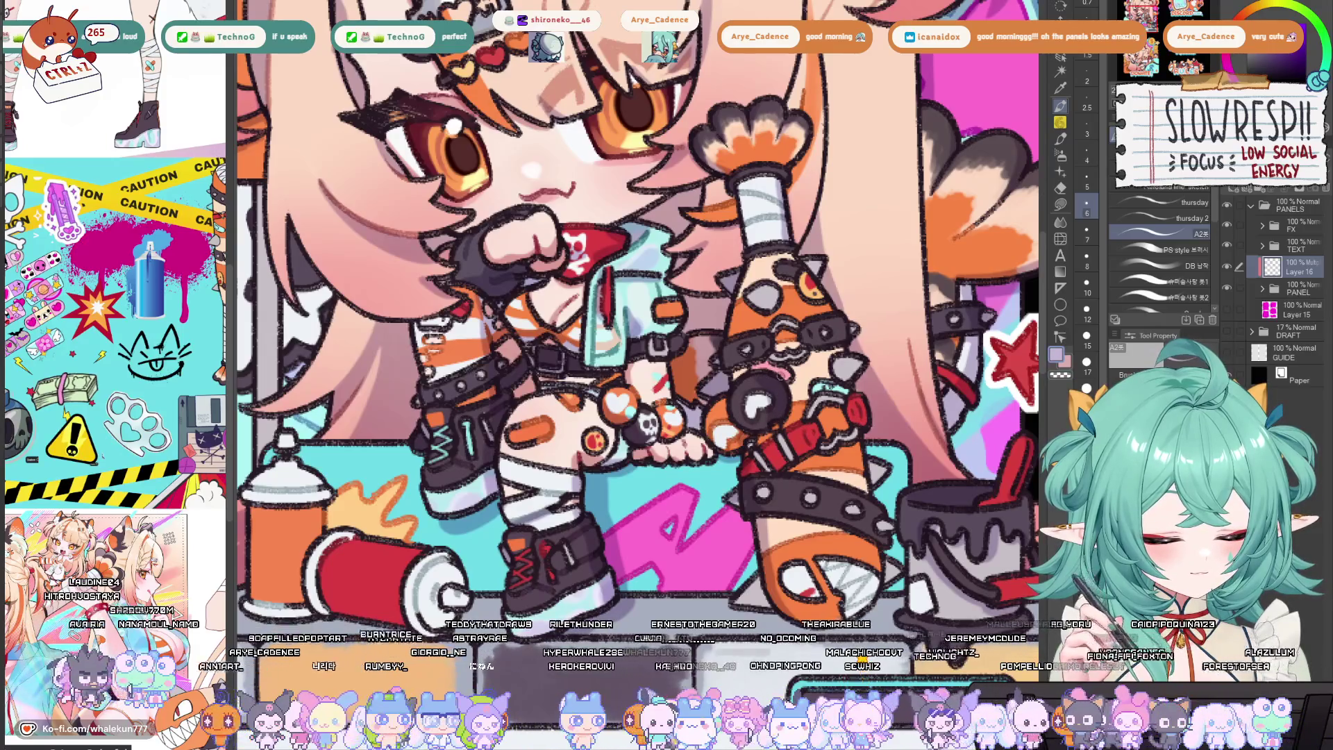
Pan and zoom down over the lower legs and the platform beneath the character
left_click_drag(792, 392, 760, 344)
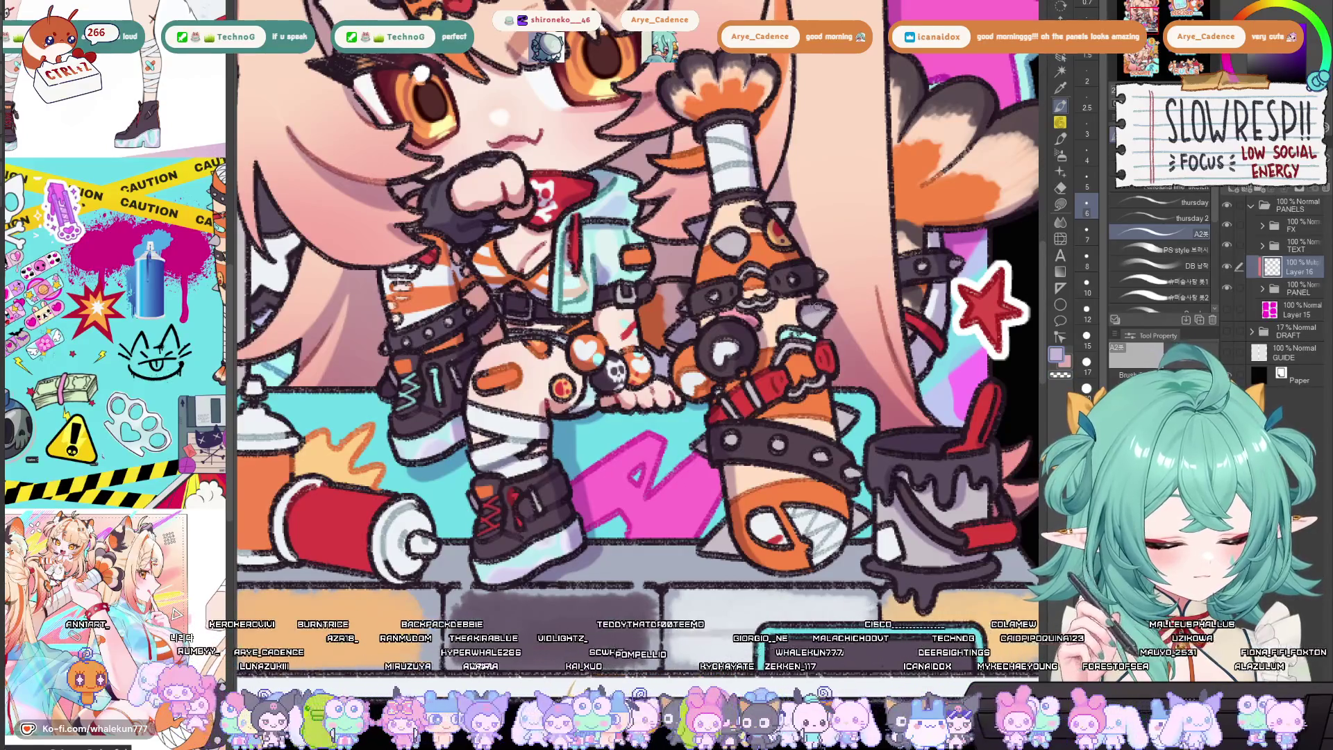
scroll(809, 304, "down", 3)
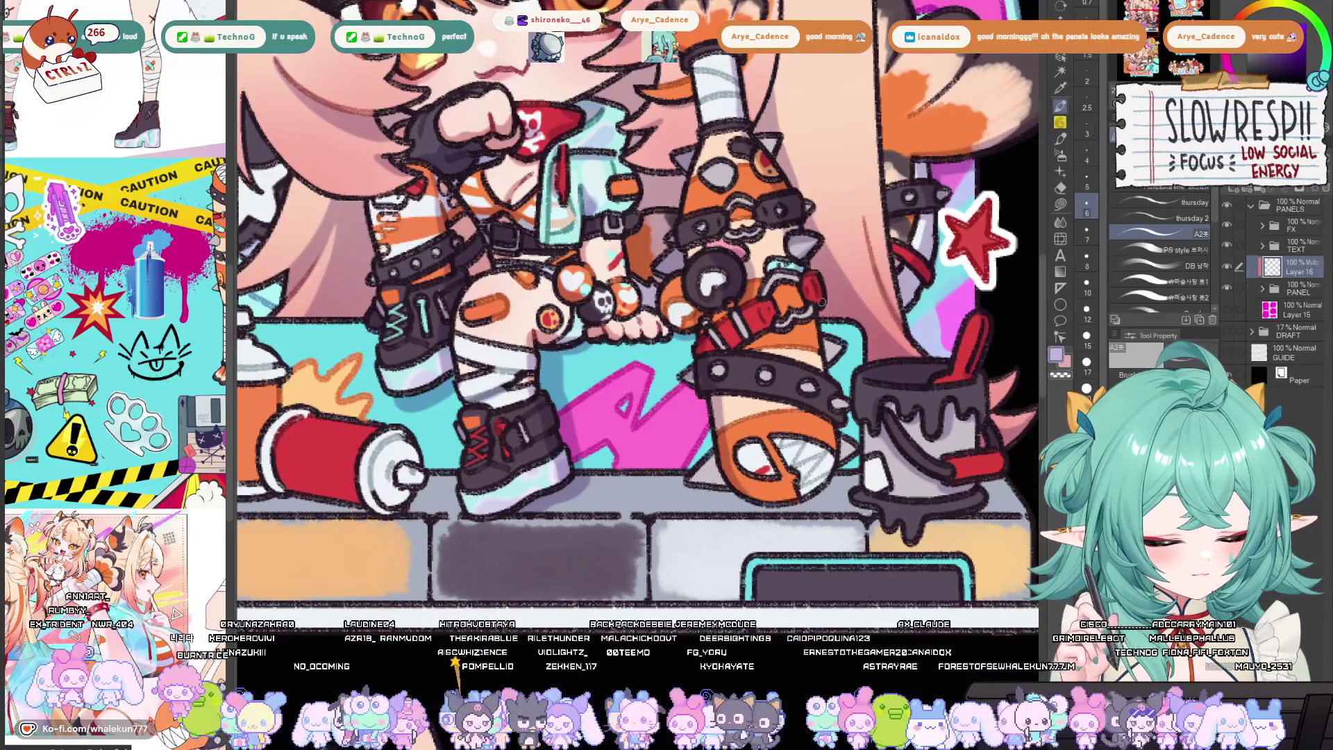
scroll(821, 361, "down", 2)
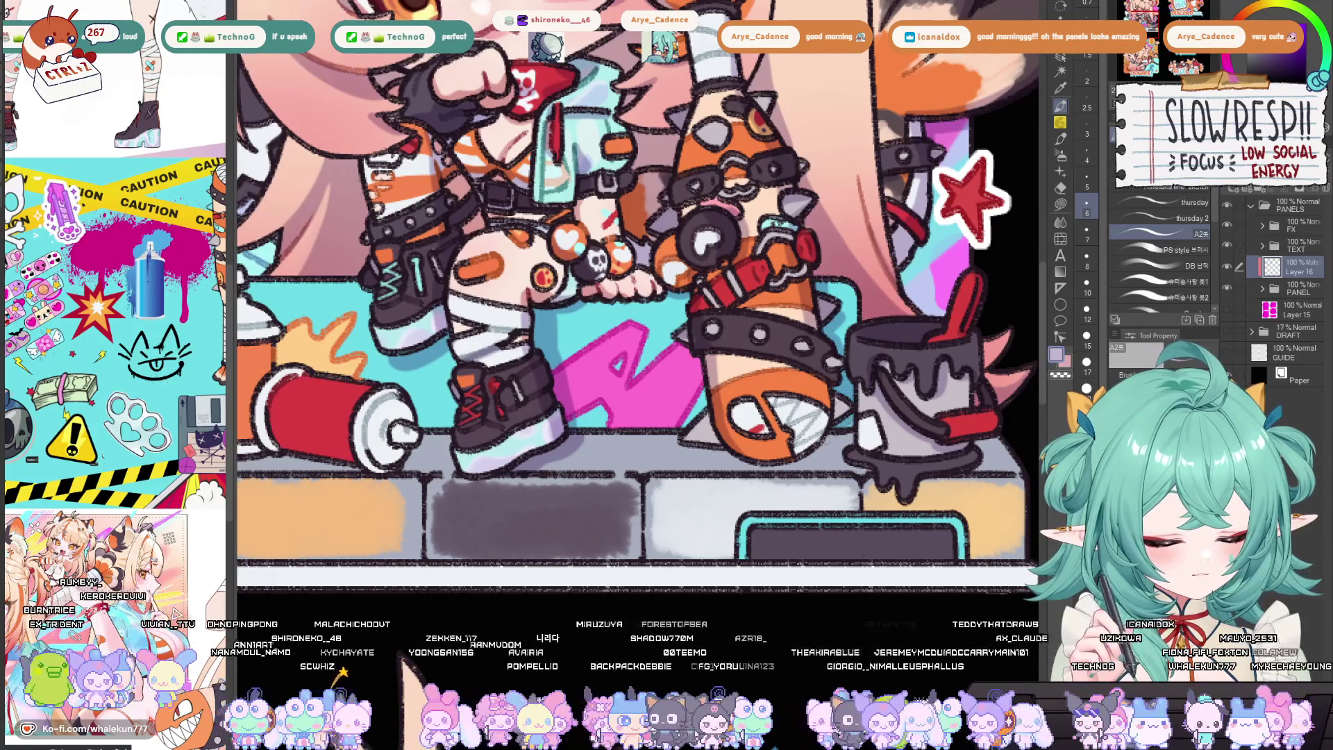
mouse_move(828, 430)
left_mouse_down()
mouse_move(827, 370)
mouse_move(771, 433)
left_mouse_up()
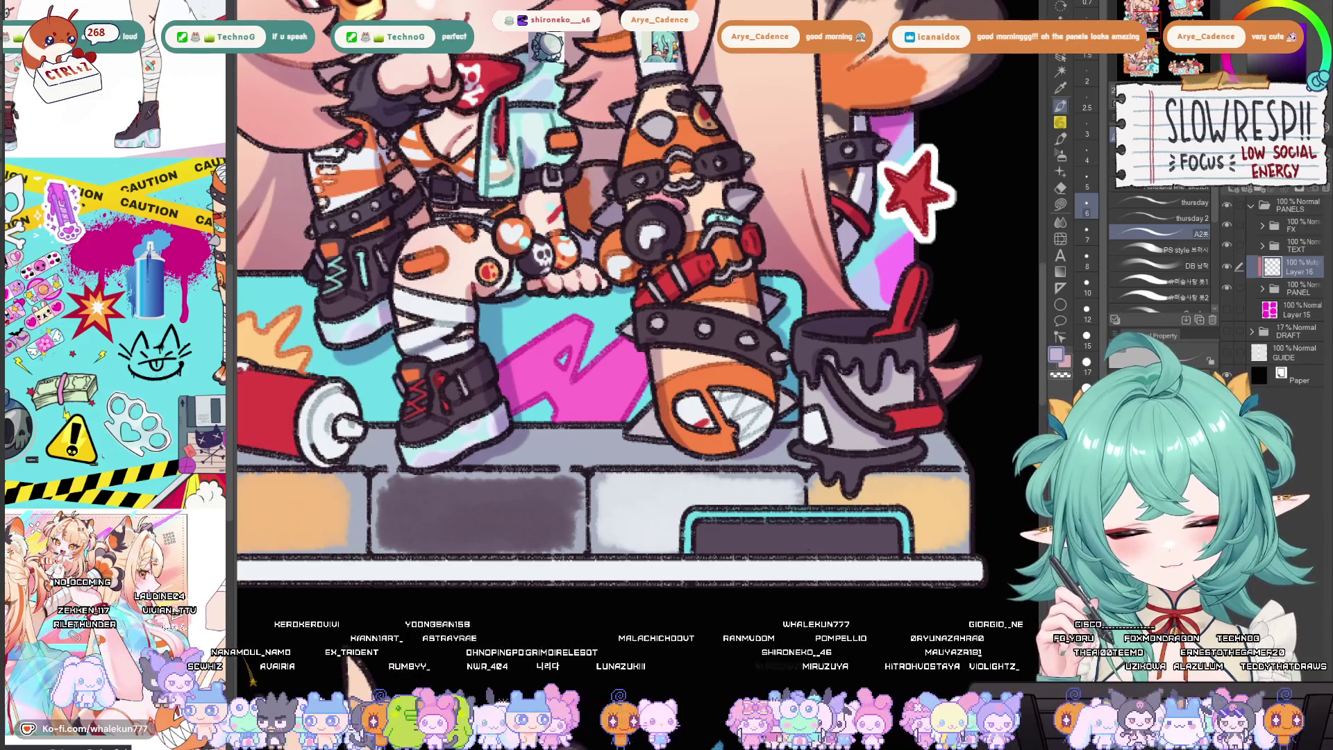
scroll(722, 264, "down", 2)
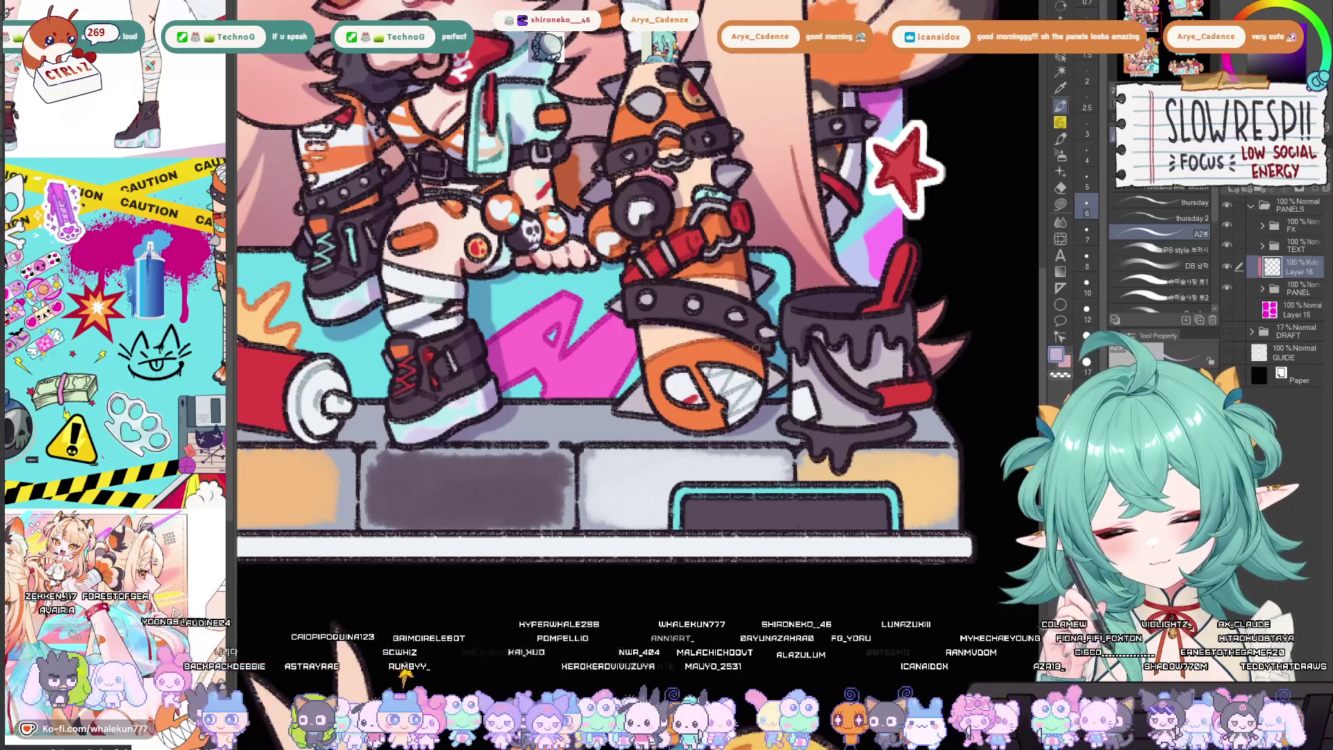
scroll(757, 351, "down", 2)
scroll(743, 358, "left", 2)
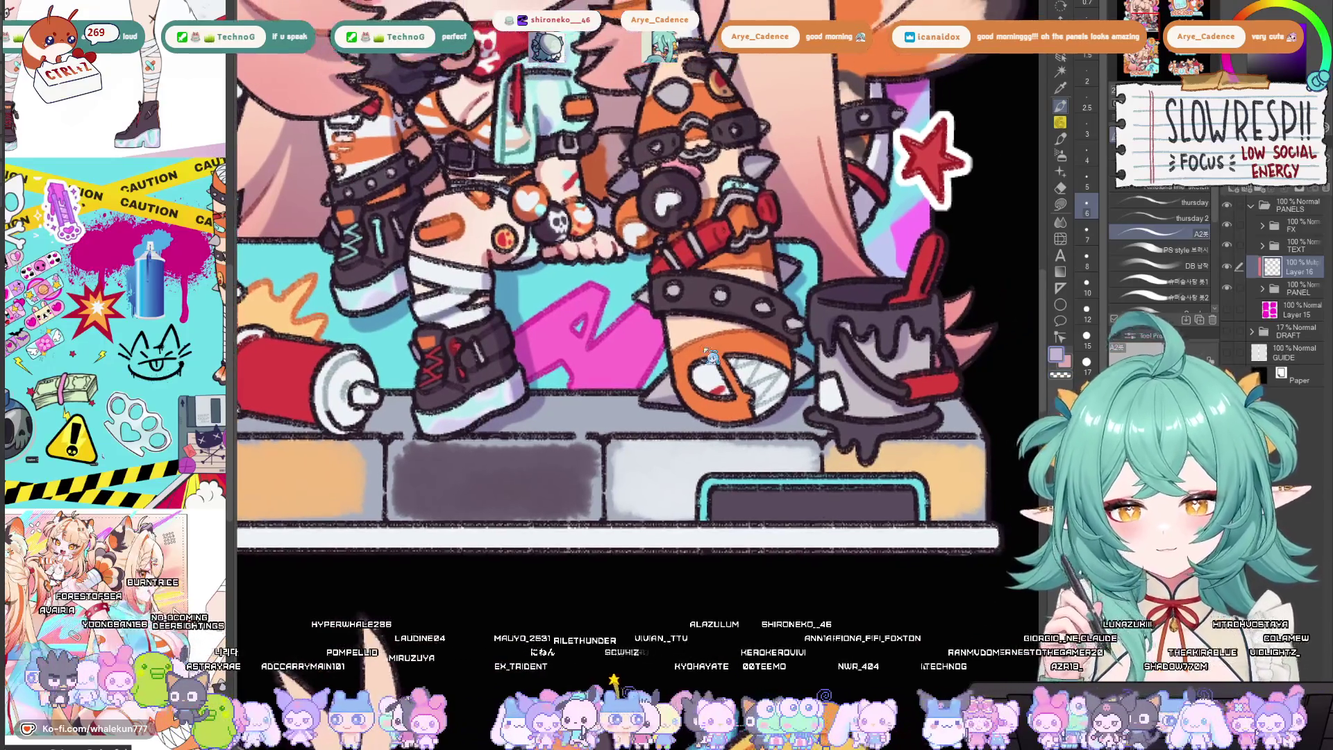
scroll(689, 386, "right", 2)
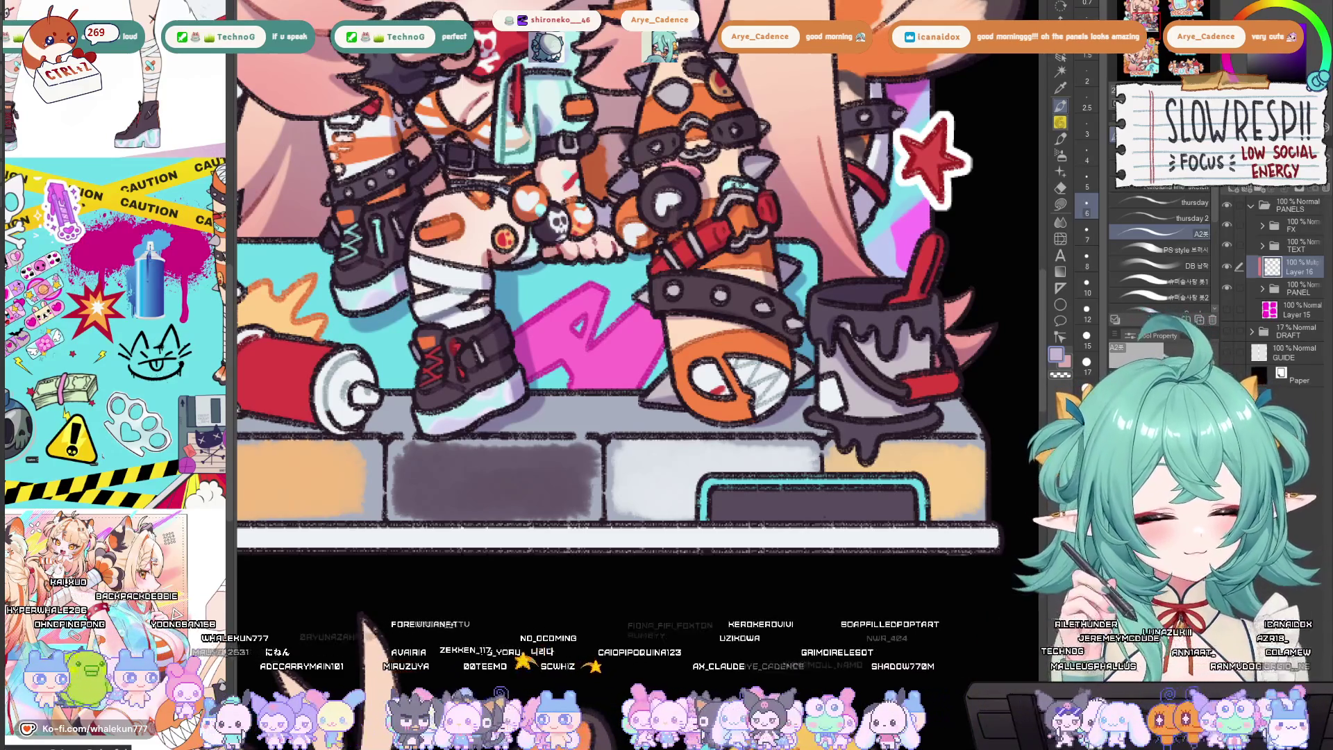
scroll(638, 278, "down", 2)
scroll(833, 367, "down", 5)
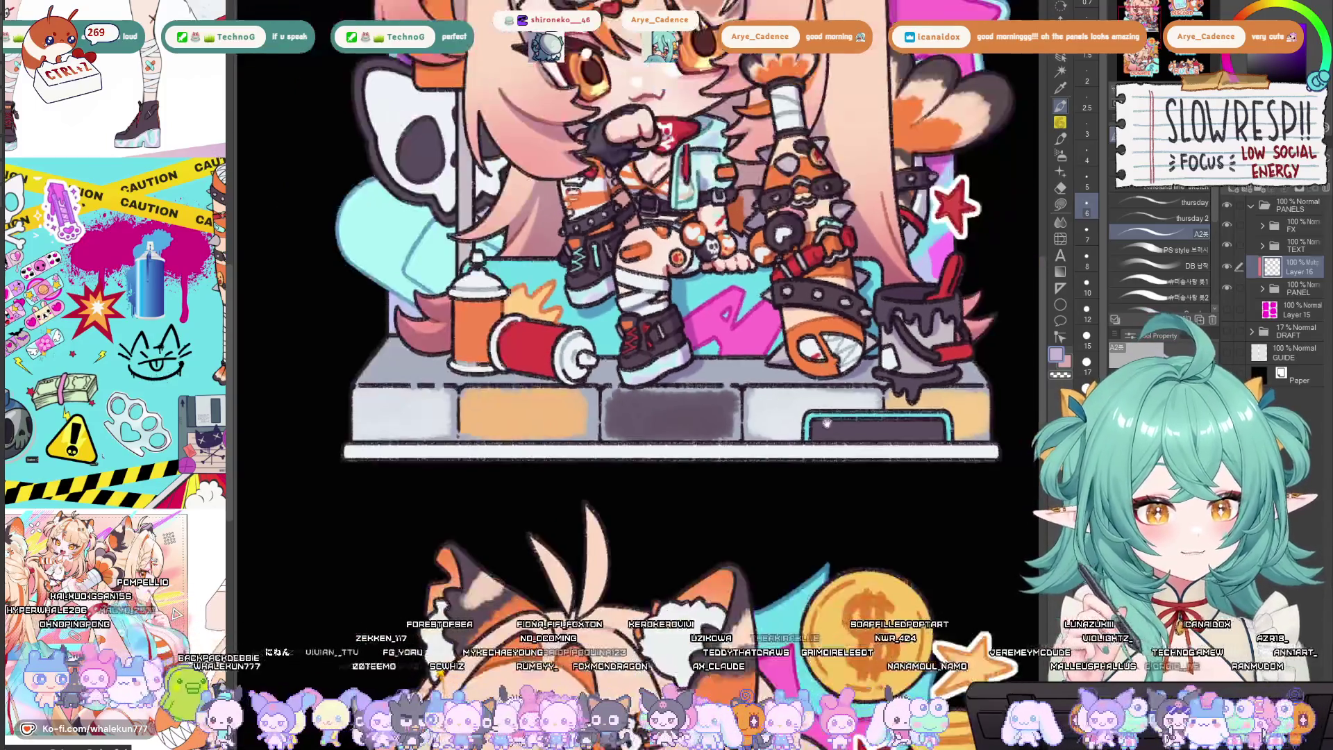
scroll(810, 368, "up", 5)
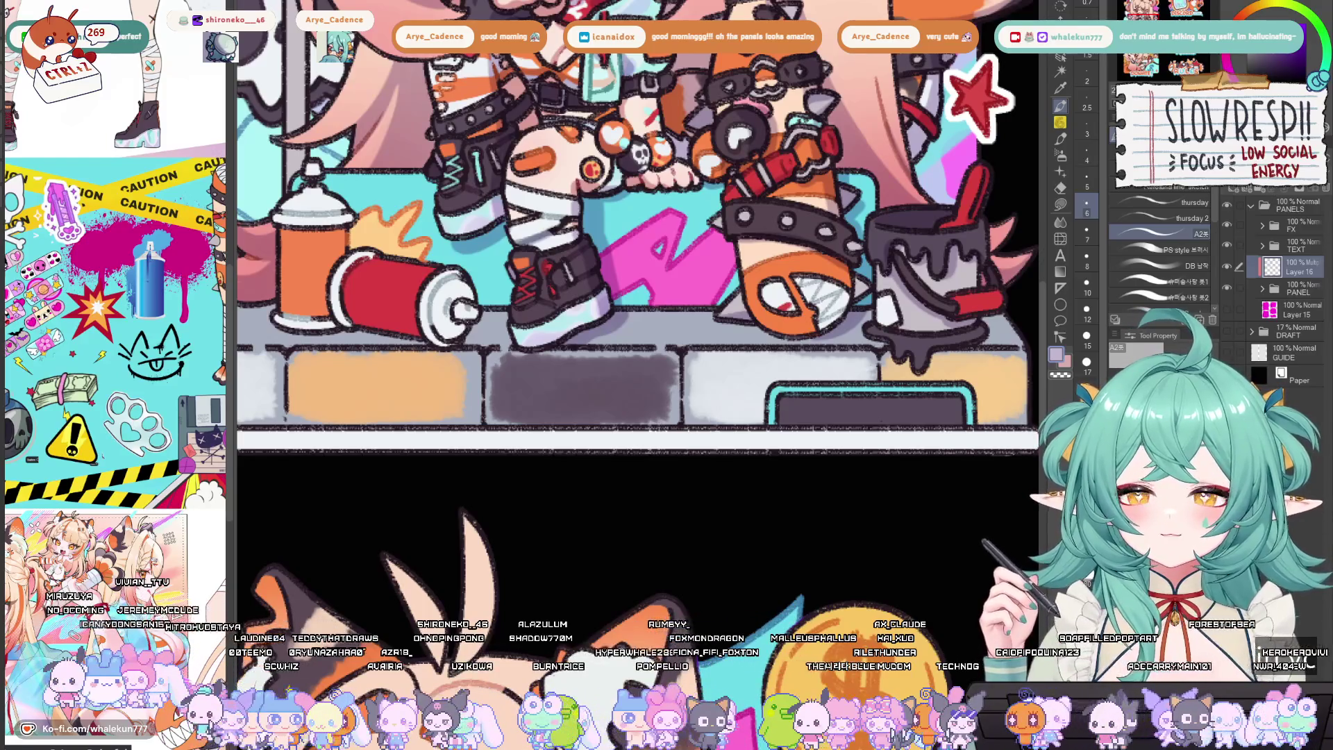
left_click_drag(625, 277, 571, 316)
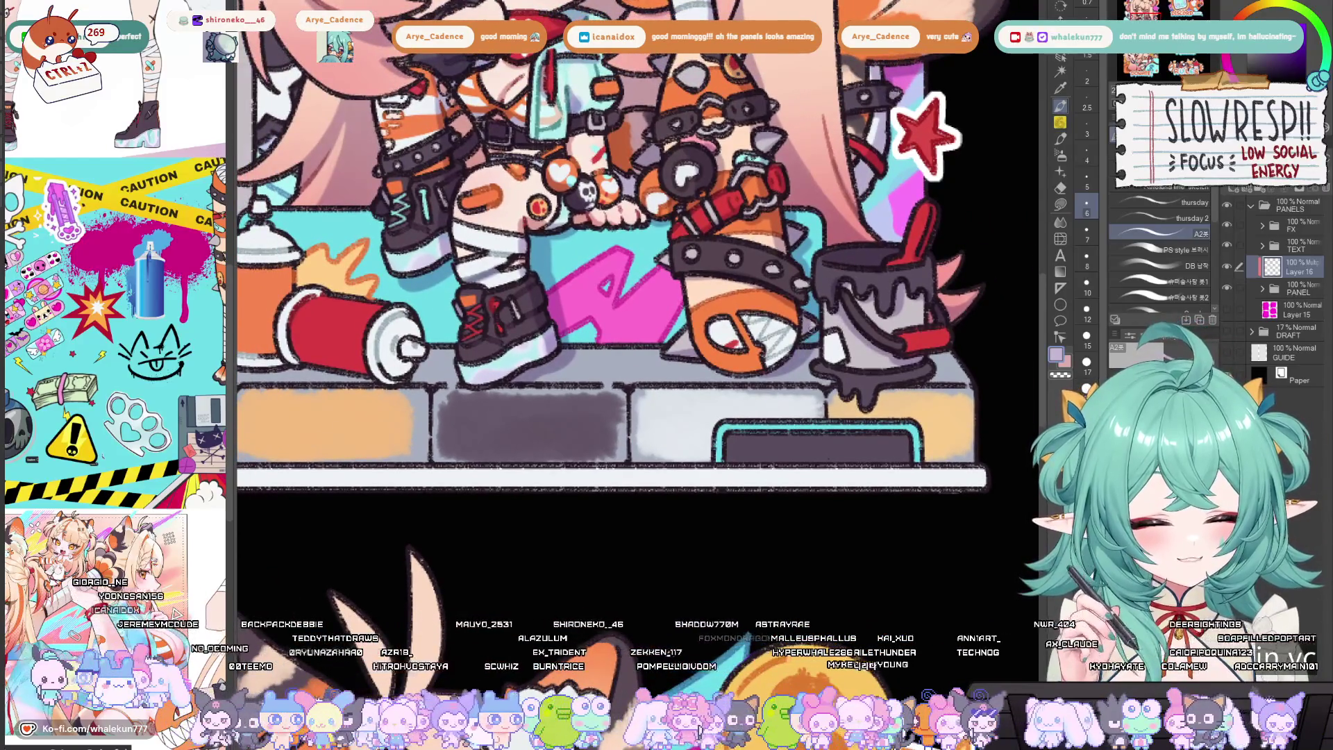
left_click_drag(811, 331, 814, 345)
scroll(814, 345, "down", 4)
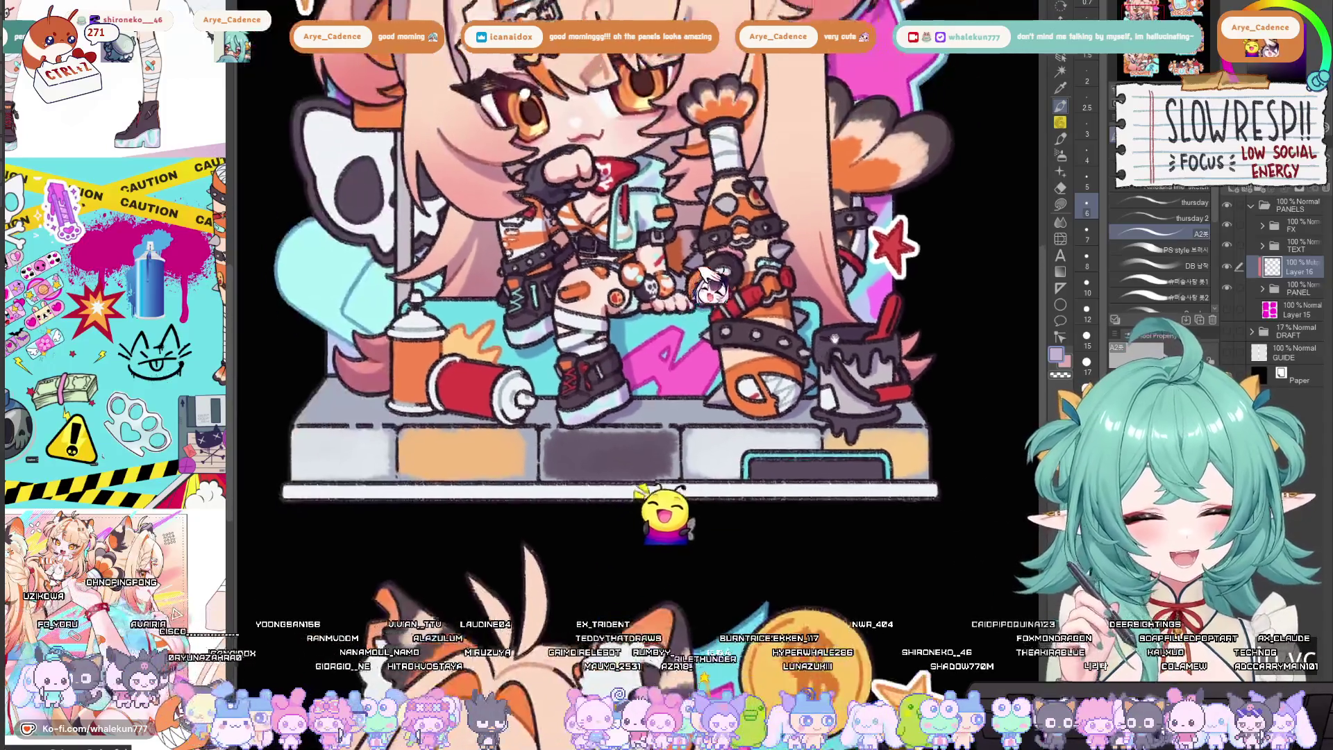
scroll(826, 326, "up", 3)
scroll(768, 246, "up", 2)
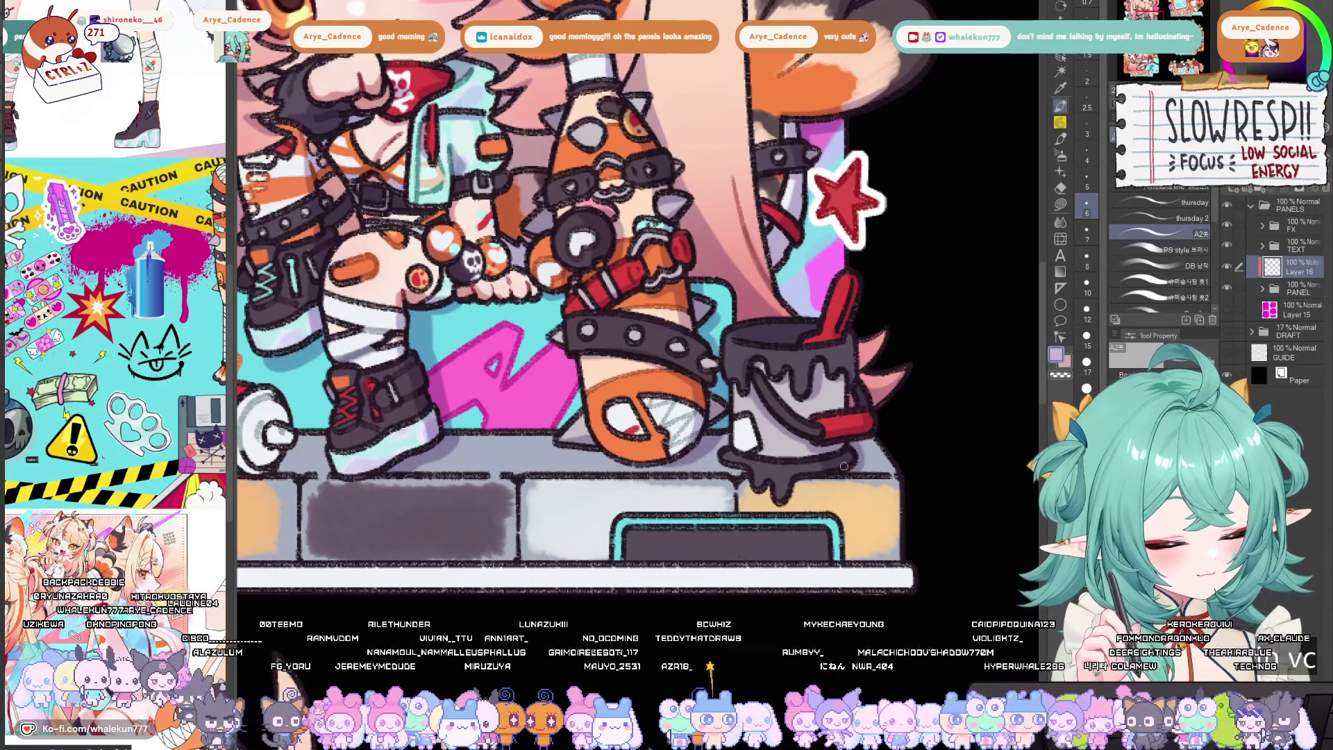
left_click_drag(844, 469, 862, 425)
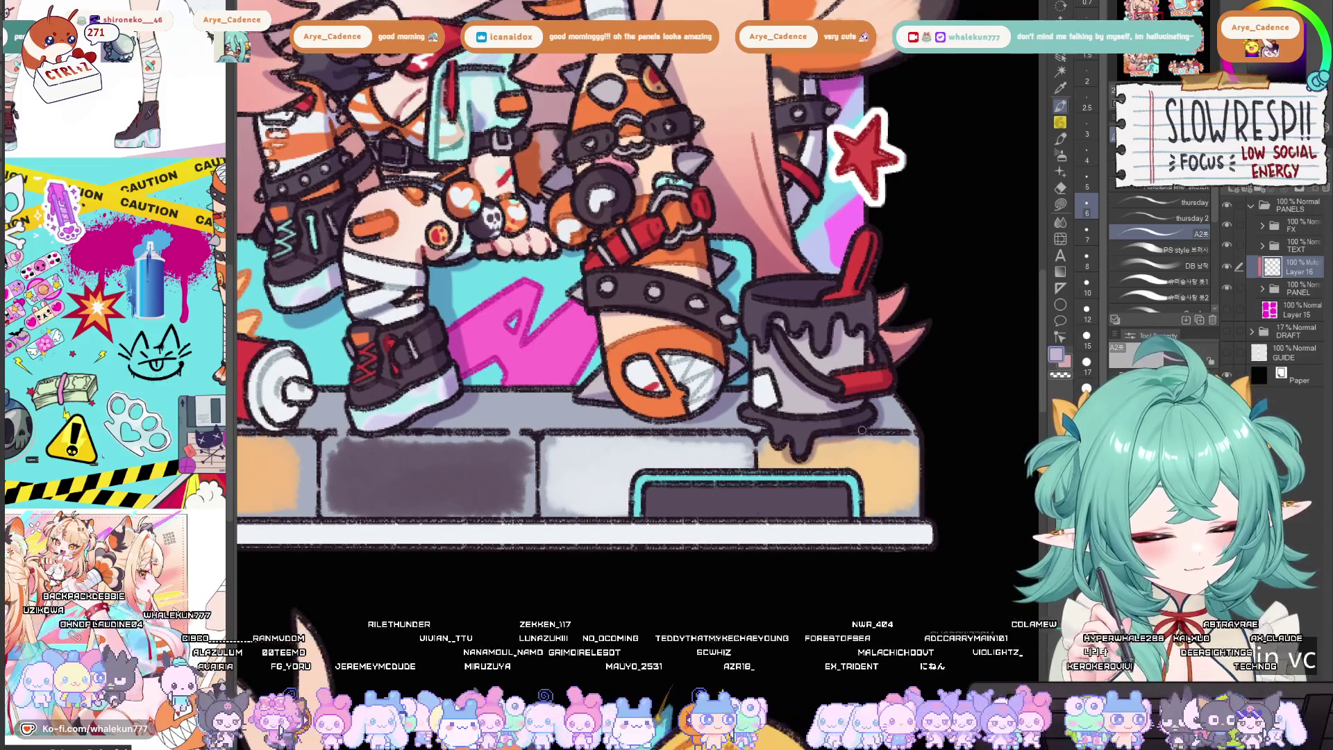
left_click_drag(157, 274, 587, 393)
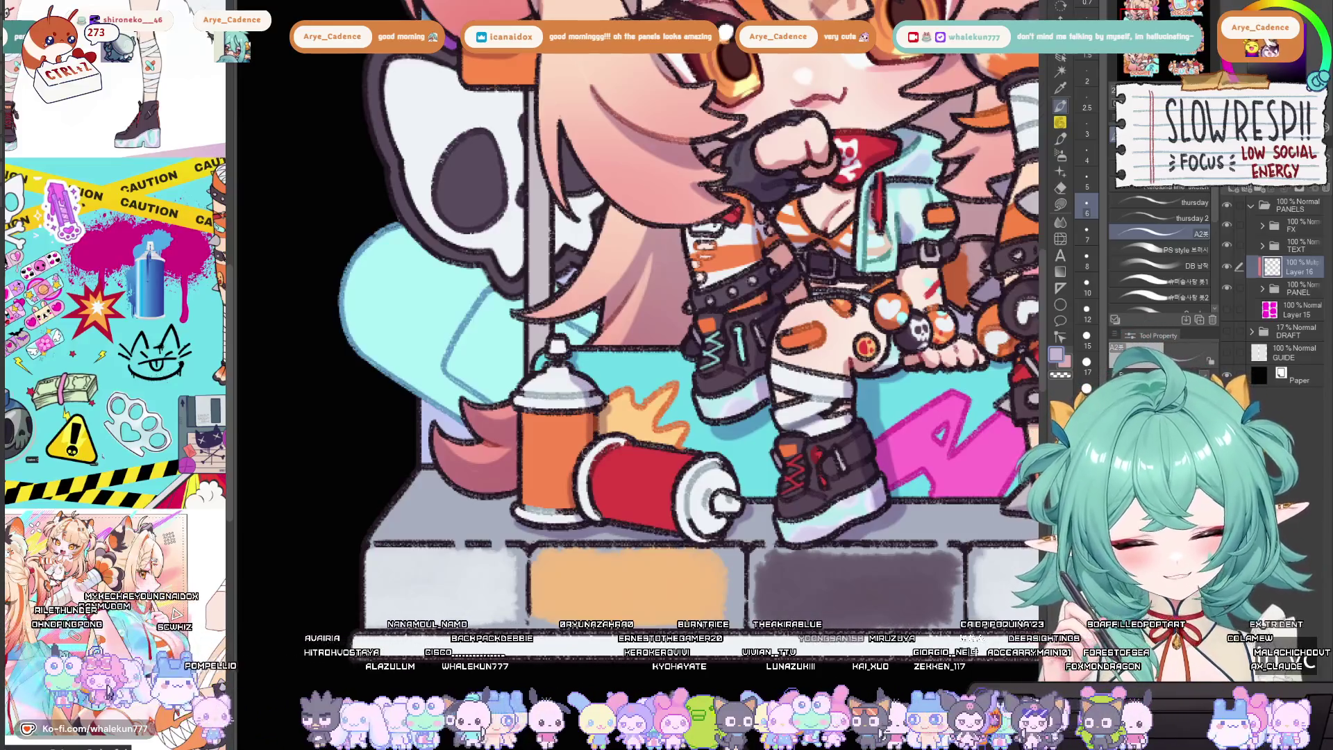
Flip the canvas horizontally to check, and bring the brush size from 10 down to 6
mouse_move(740, 523)
left_mouse_down()
mouse_move(726, 473)
mouse_move(679, 468)
left_mouse_up()
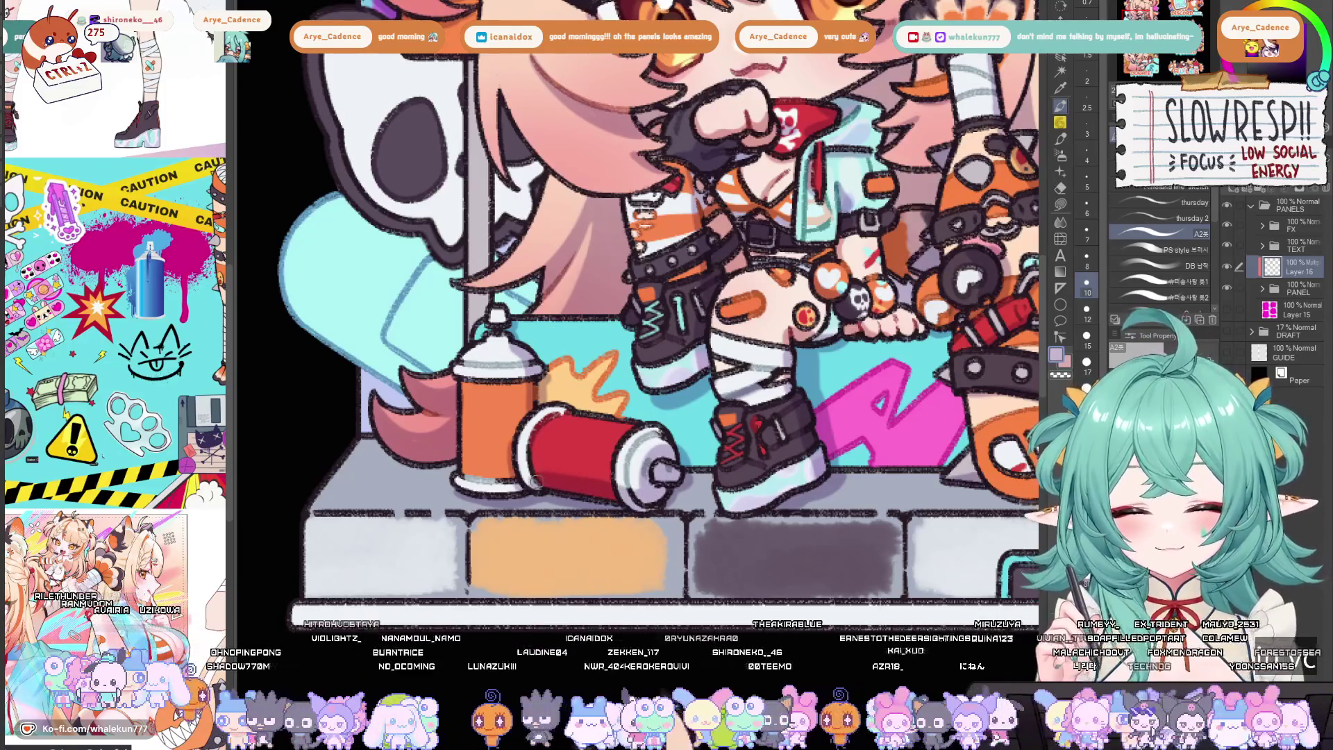
key("h")
key("h")
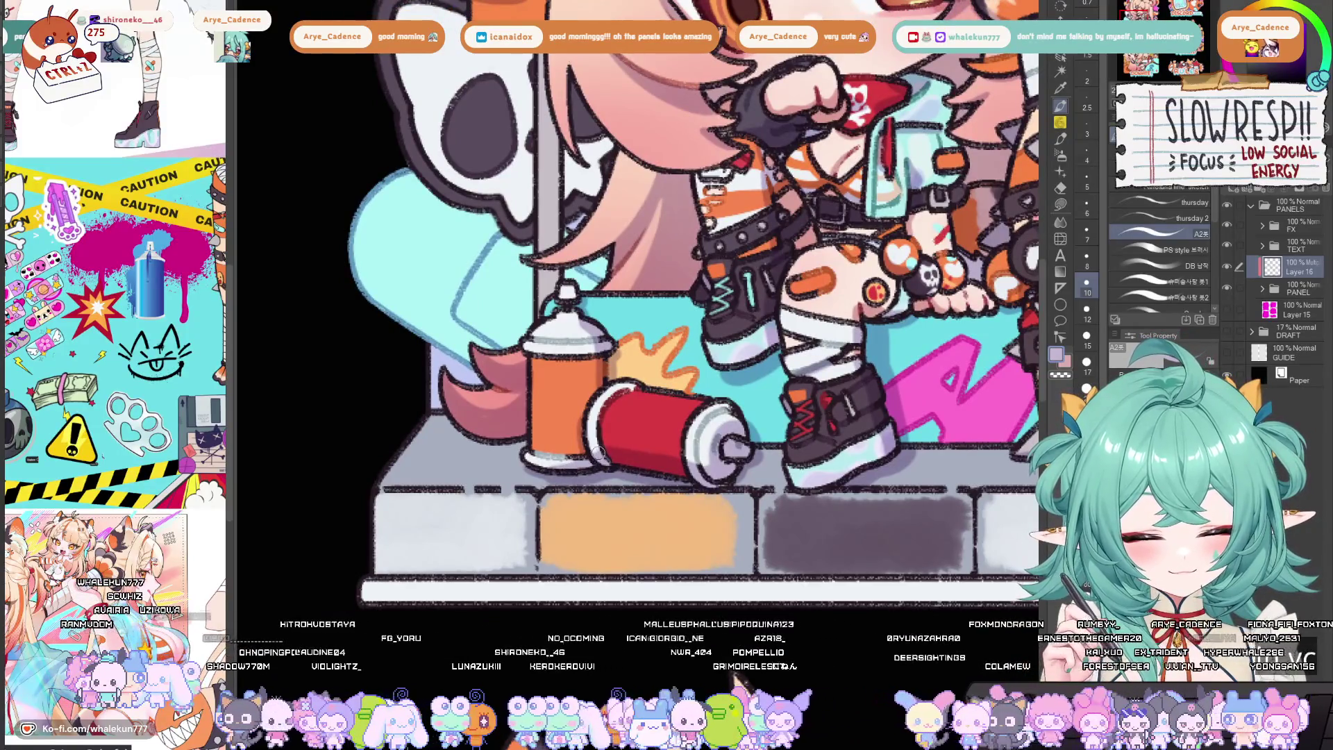
key("bracketleft")
key("bracketleft")
key("bracketleft")
scroll(582, 473, "up", 1)
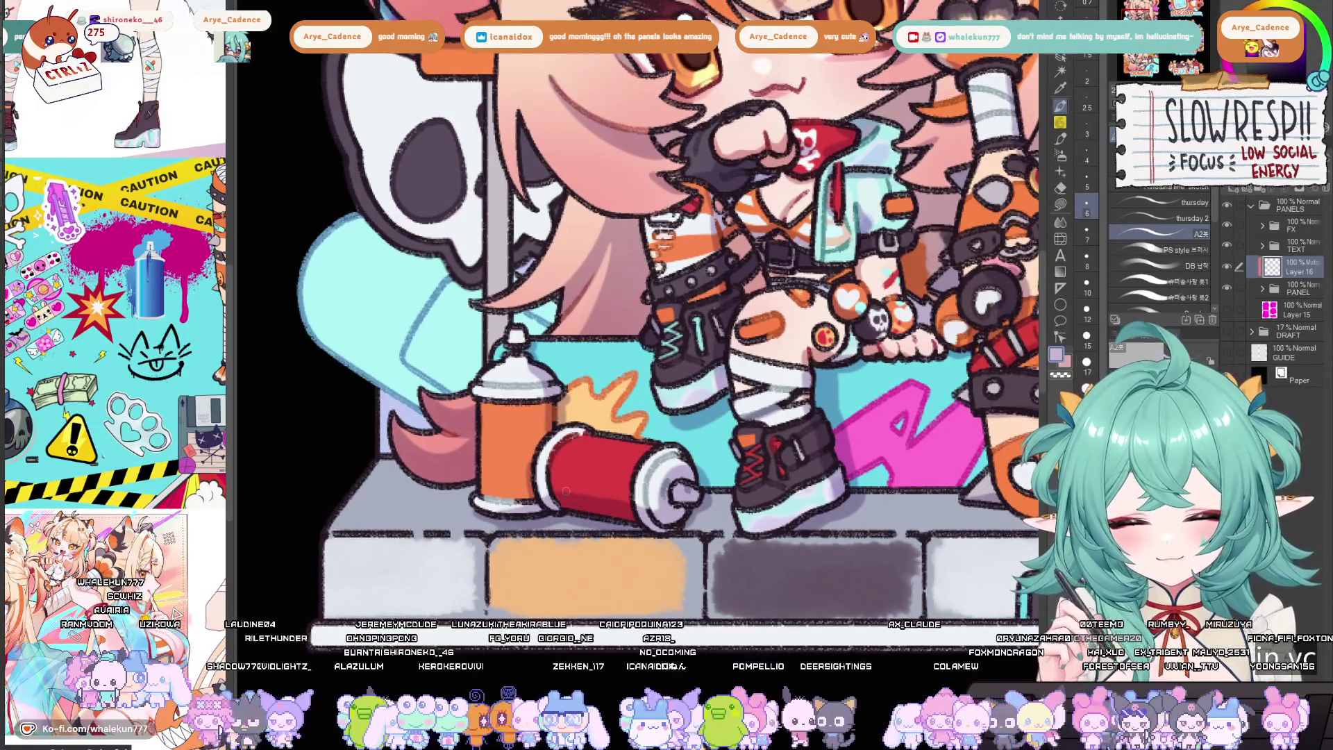
left_click_drag(581, 478, 579, 485)
key("bracketleft")
key("bracketleft")
key("bracketleft")
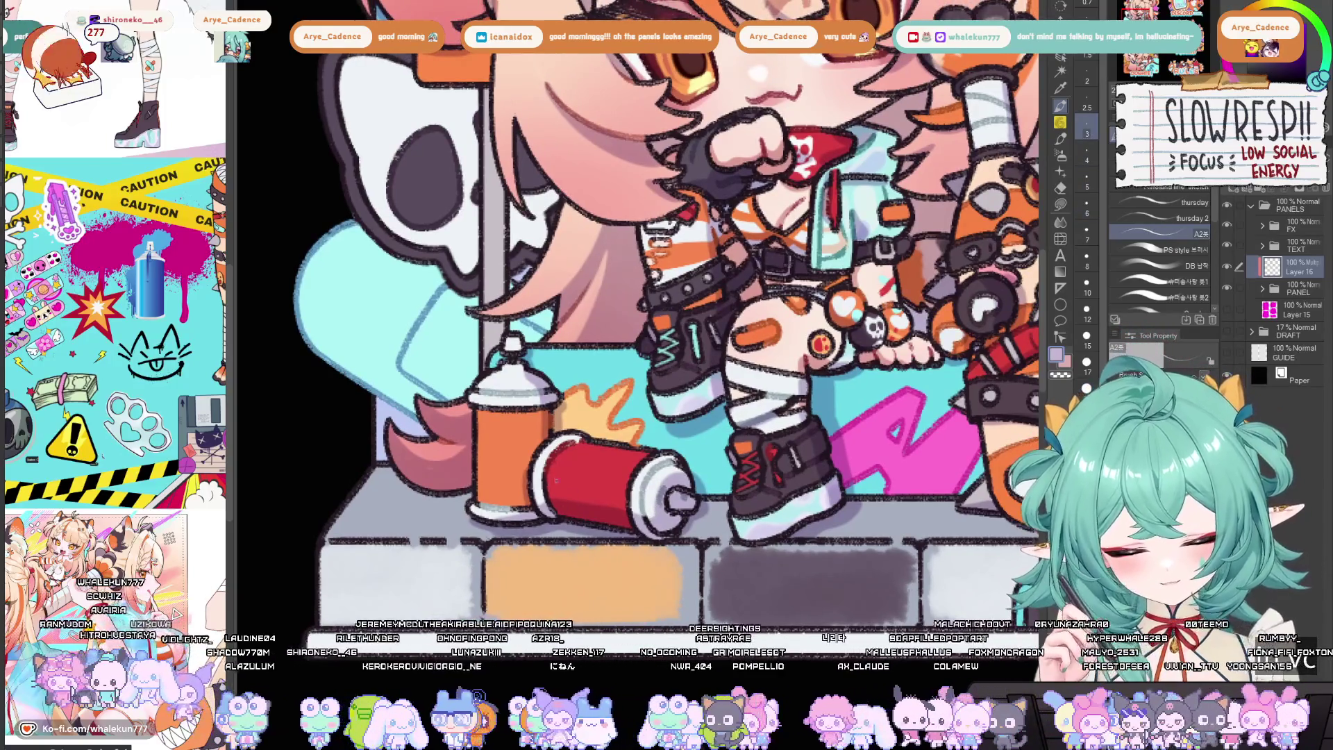
key("bracketright")
key("bracketright")
key("bracketright")
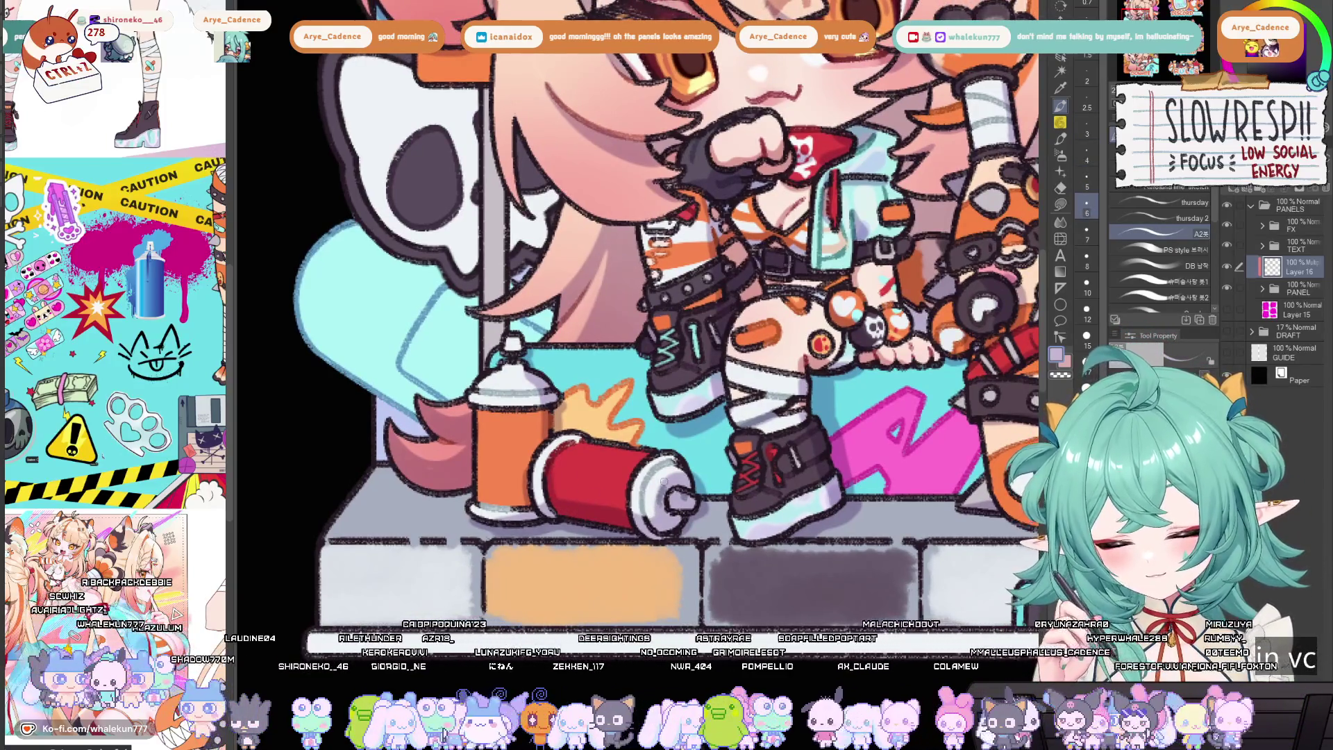
scroll(636, 486, "up", 1)
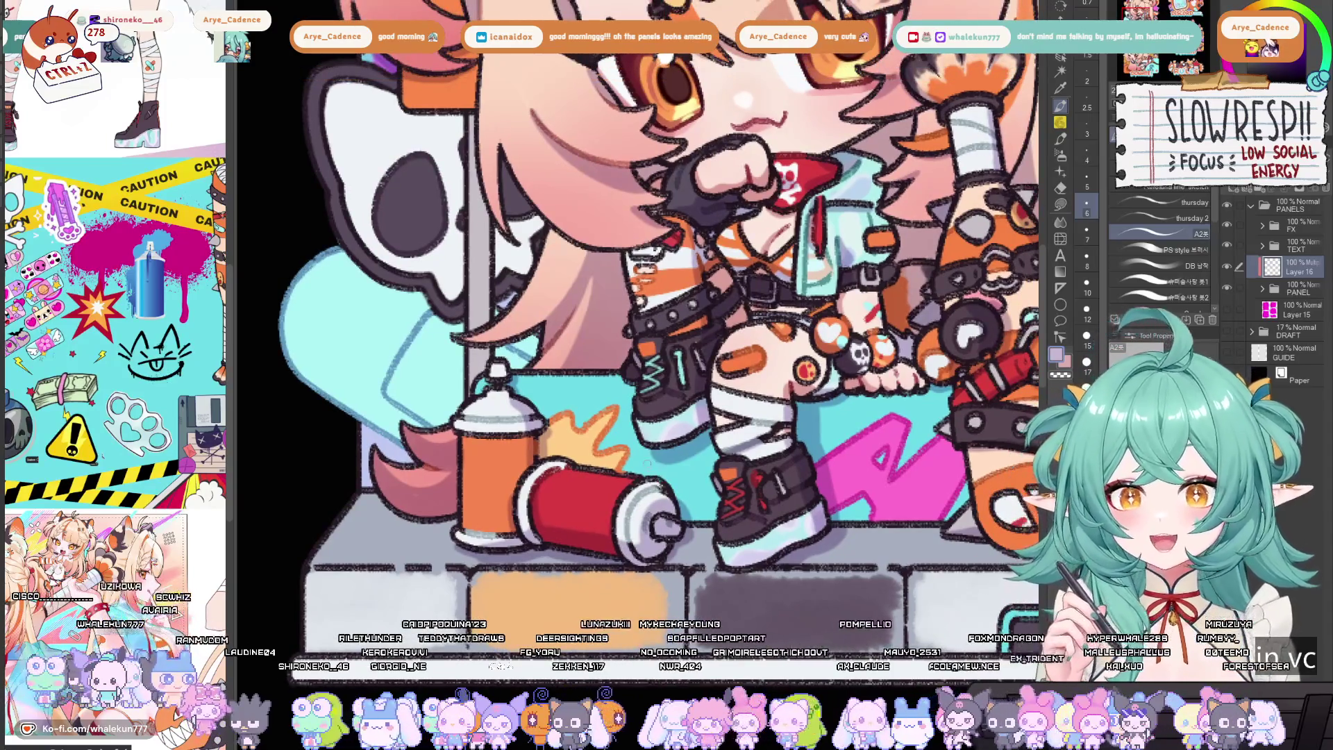
scroll(647, 464, "up", 1)
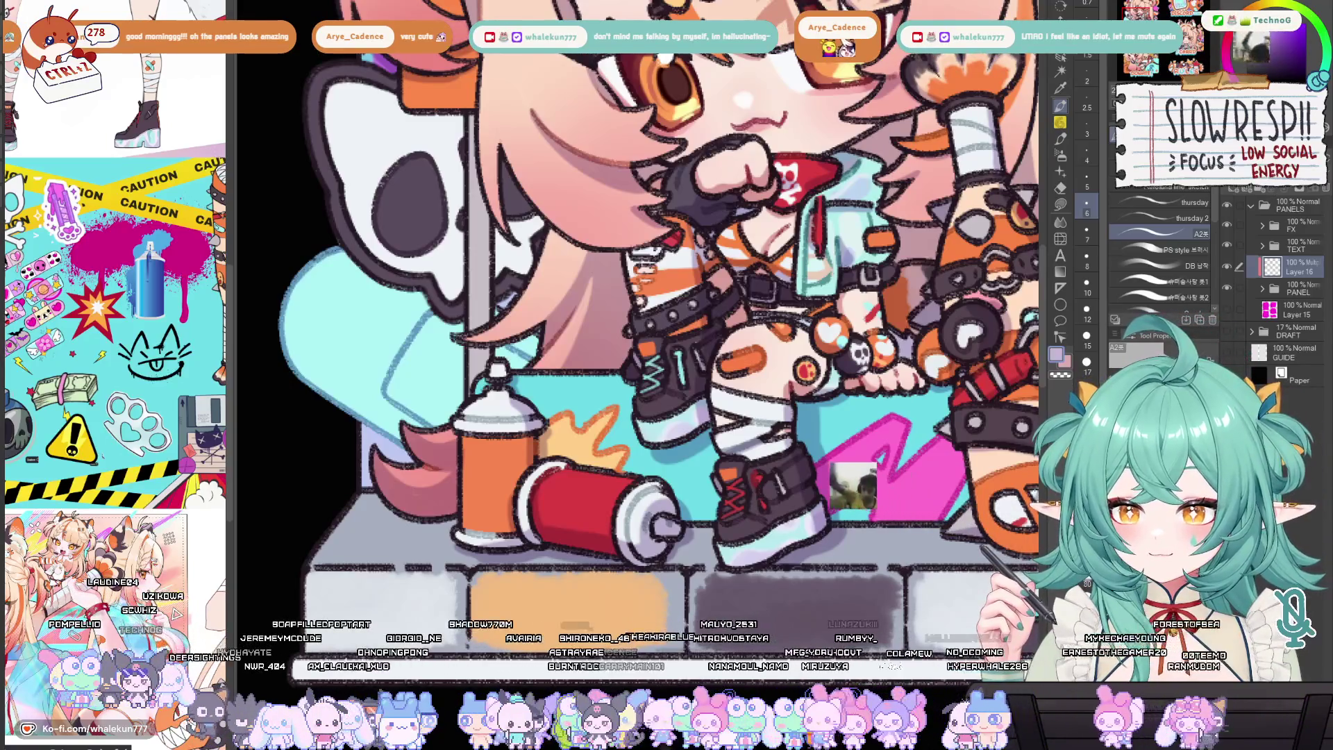
Pan and zoom the view across the character's face and skull toward the ear
left_click_drag(624, 348, 583, 304)
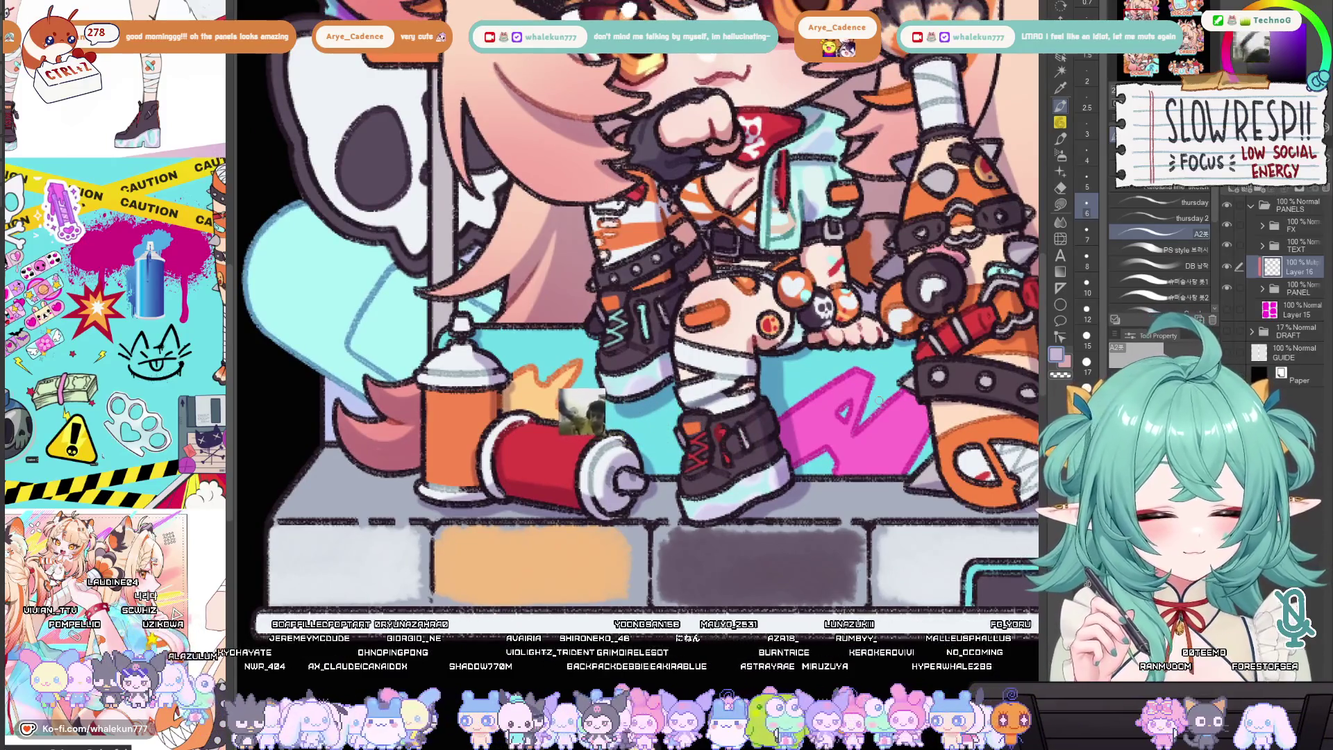
scroll(639, 298, "down", 3)
scroll(639, 298, "up", 3)
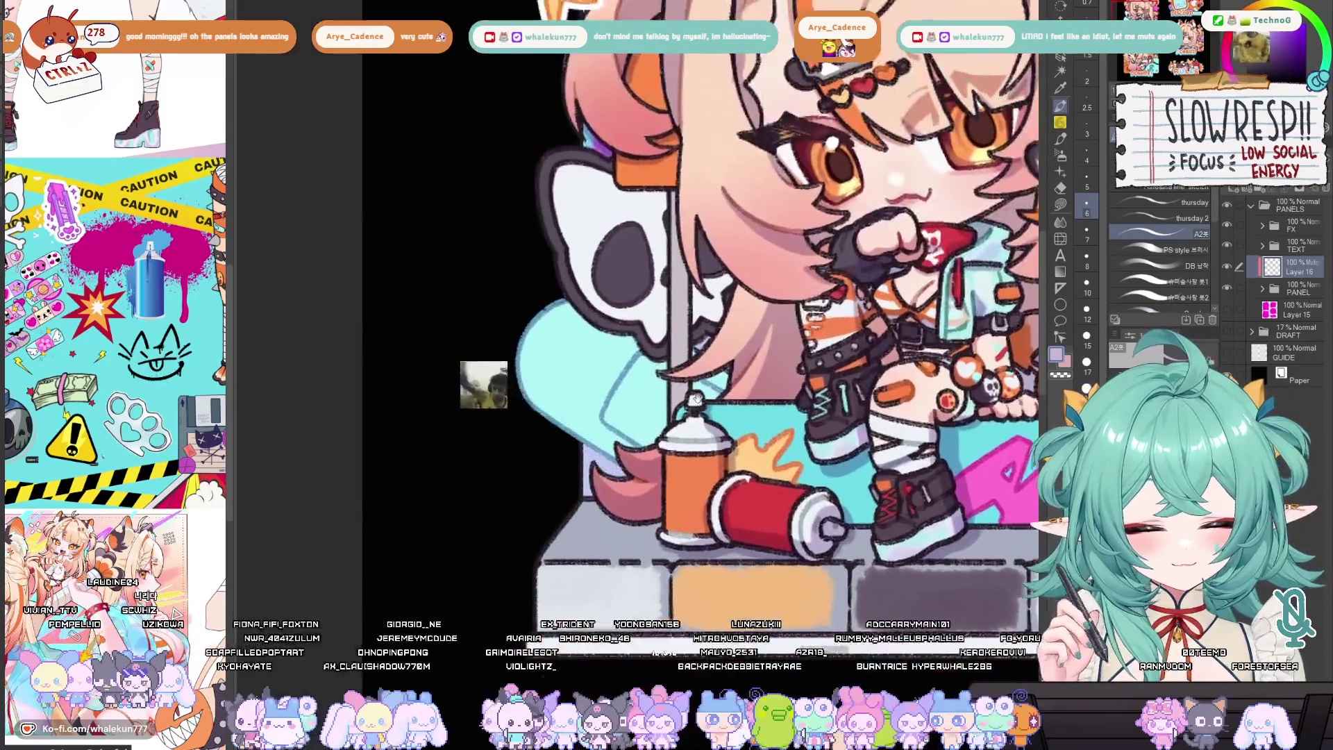
scroll(695, 389, "up", 2)
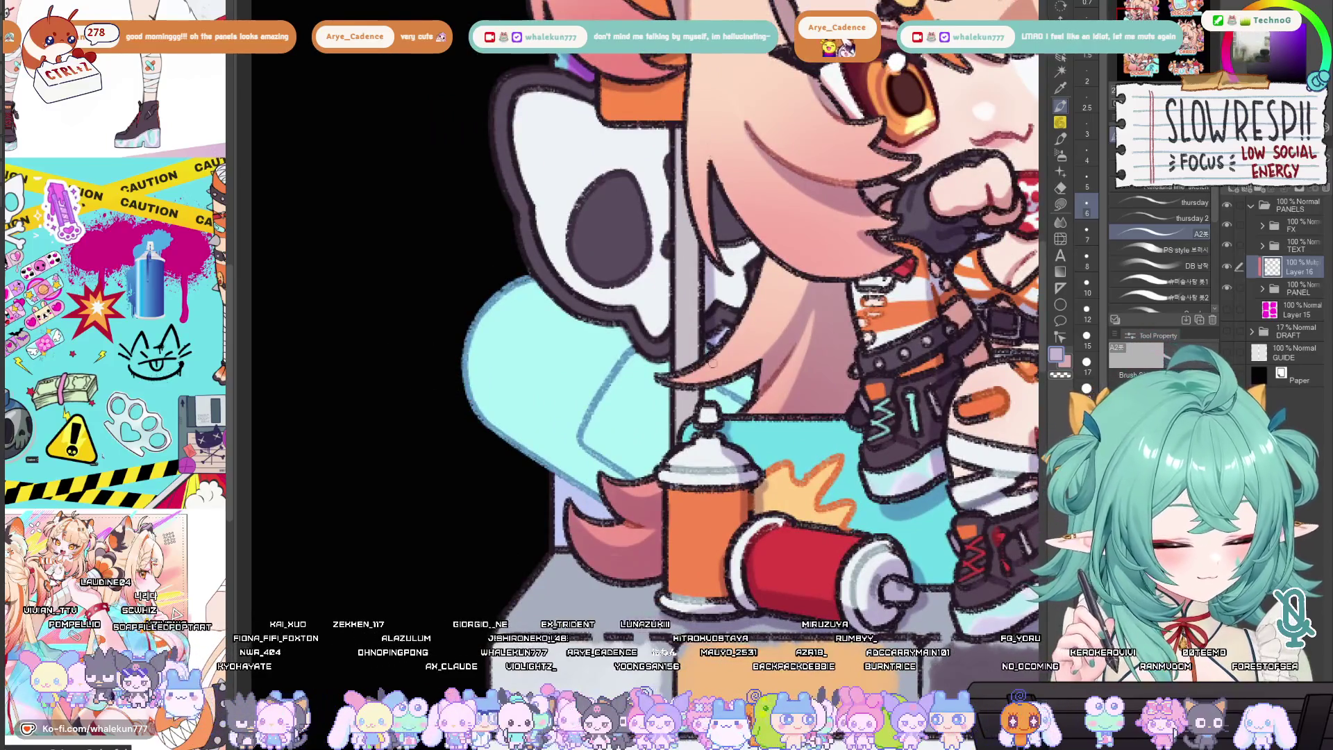
left_click_drag(730, 389, 703, 410)
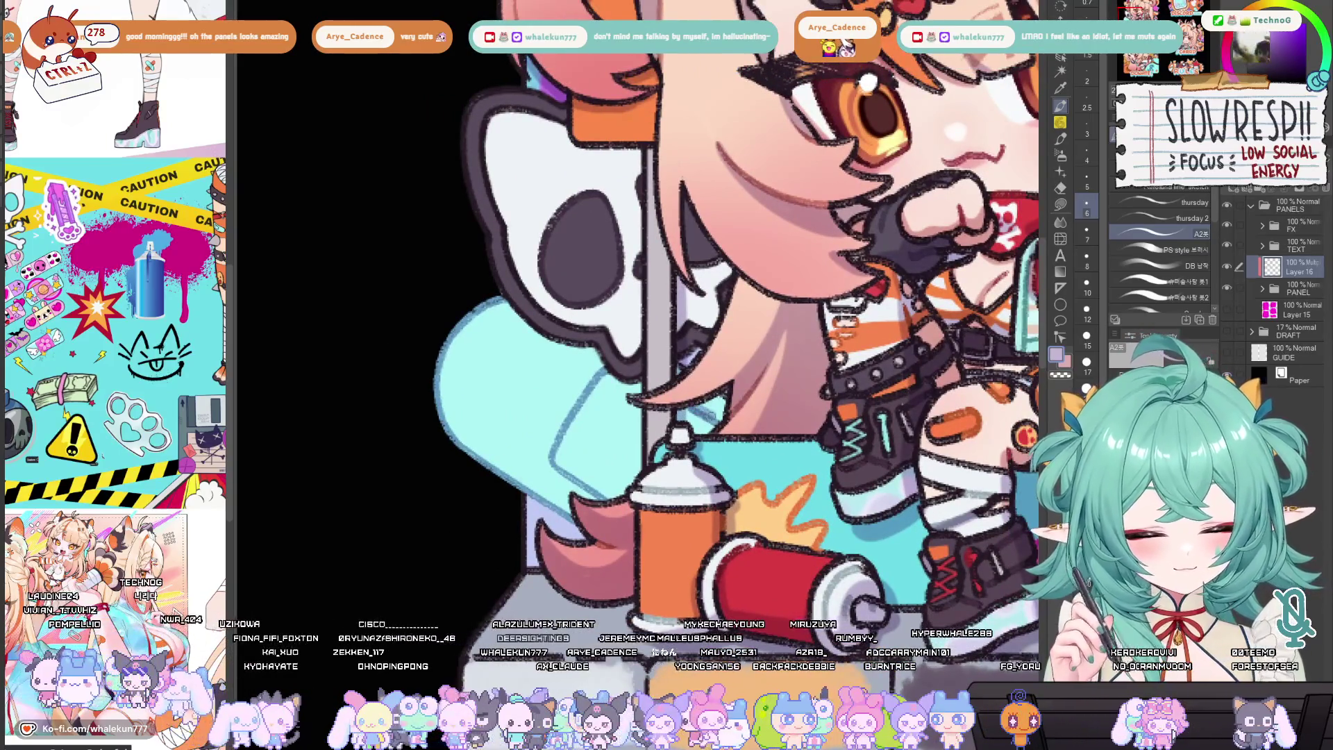
scroll(718, 410, "up", 1)
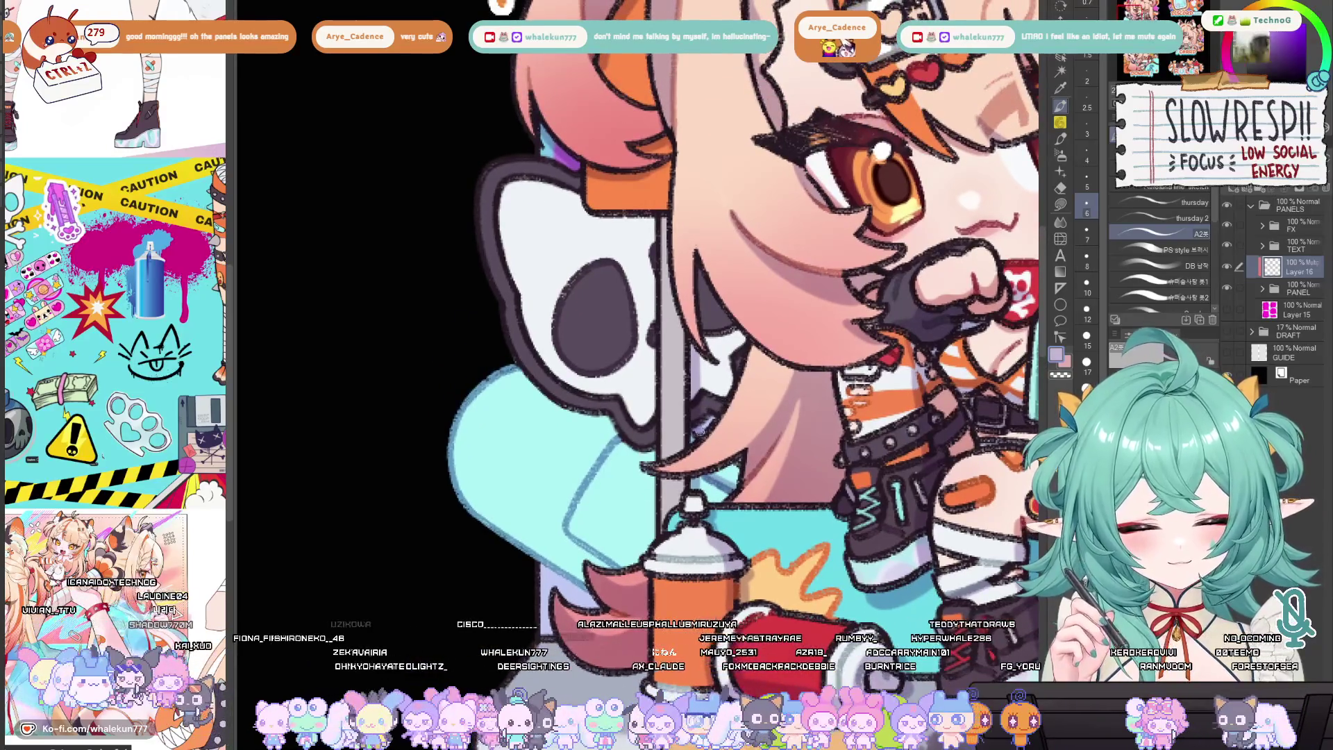
left_click_drag(718, 415, 693, 418)
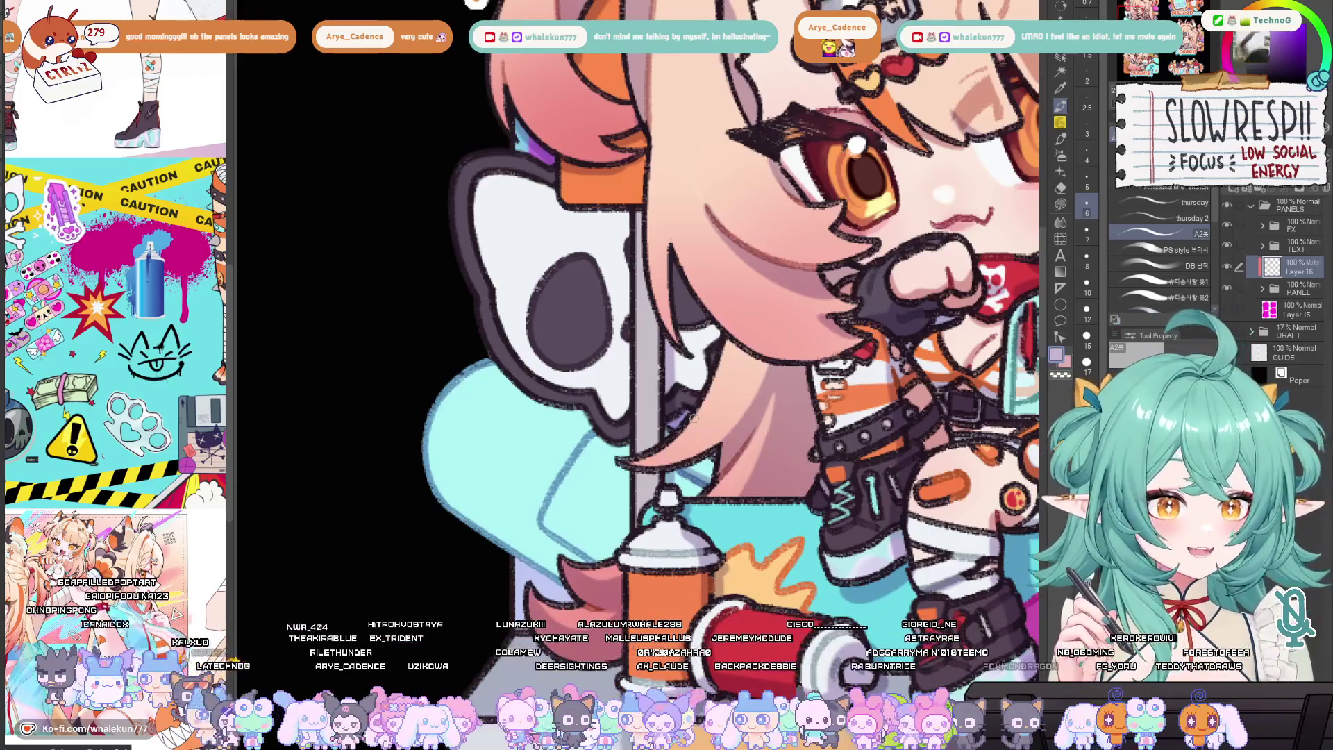
left_click_drag(679, 283, 704, 323)
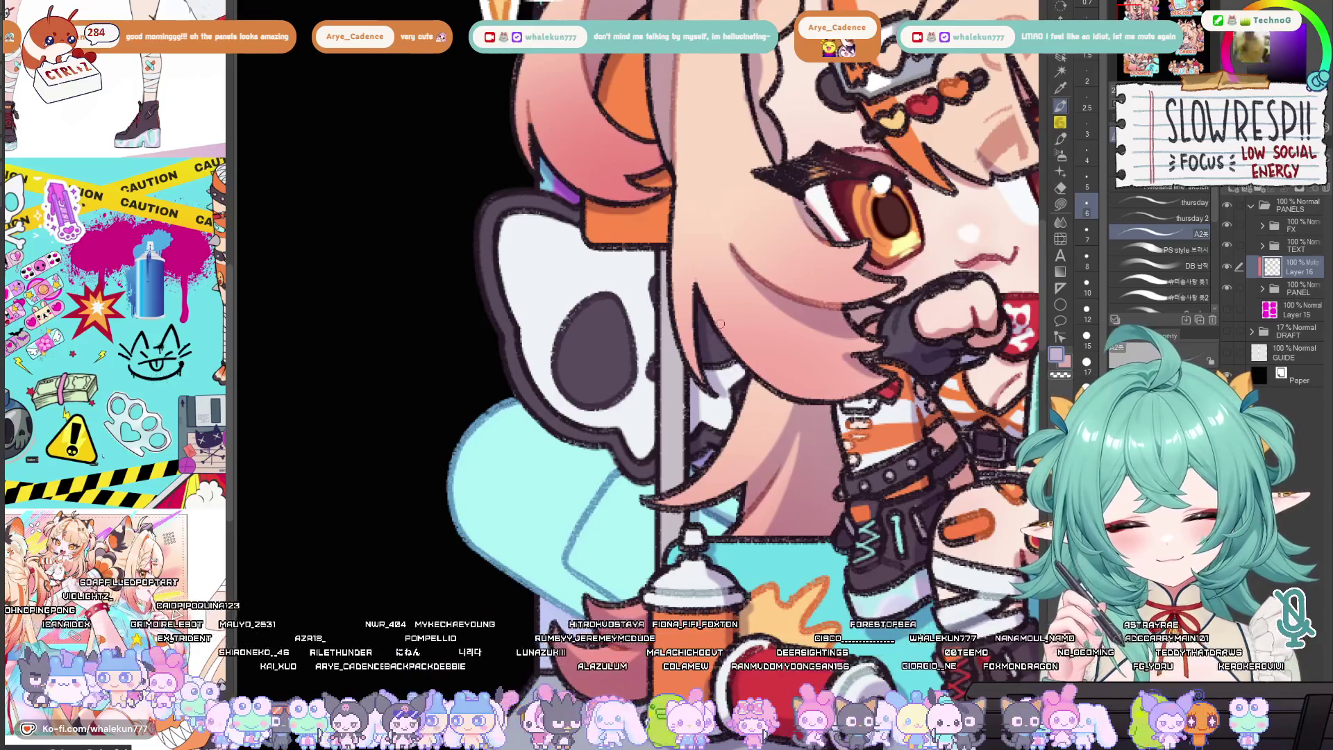
scroll(720, 324, "down", 6)
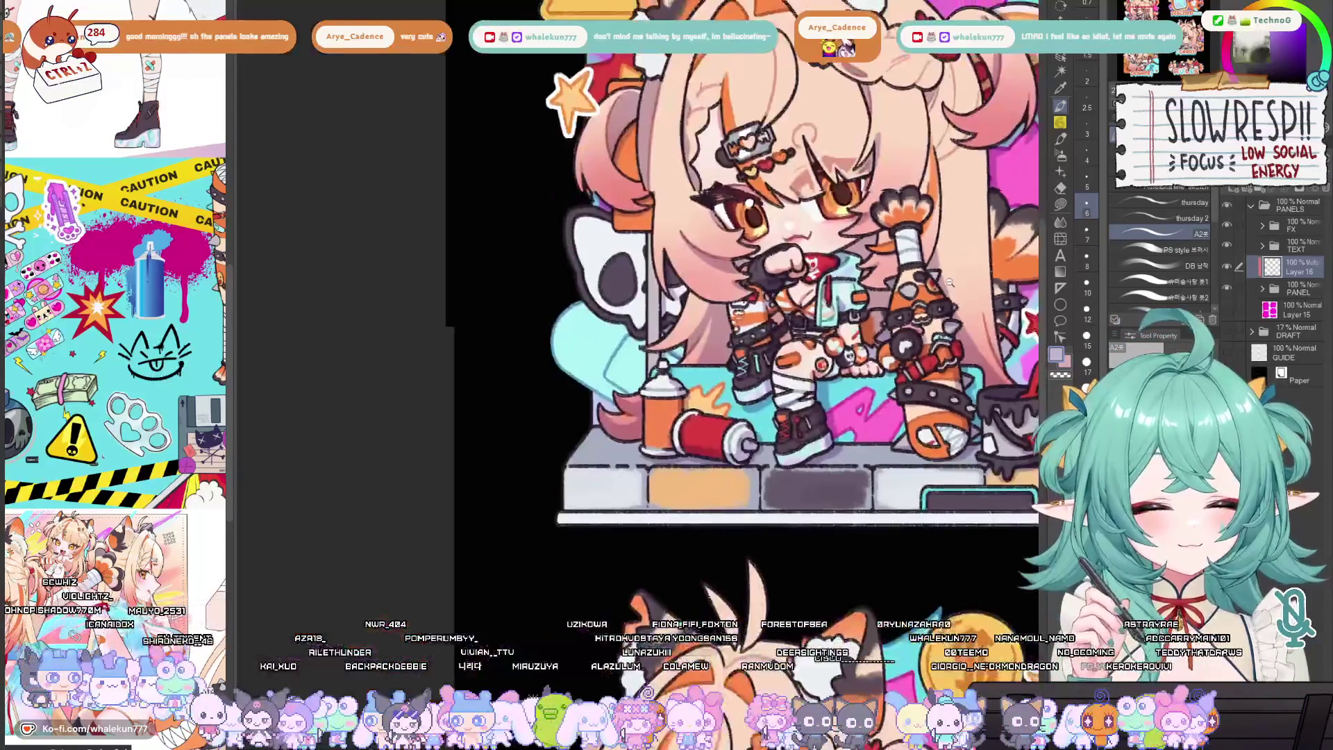
scroll(948, 283, "down", 2)
scroll(902, 277, "up", 6)
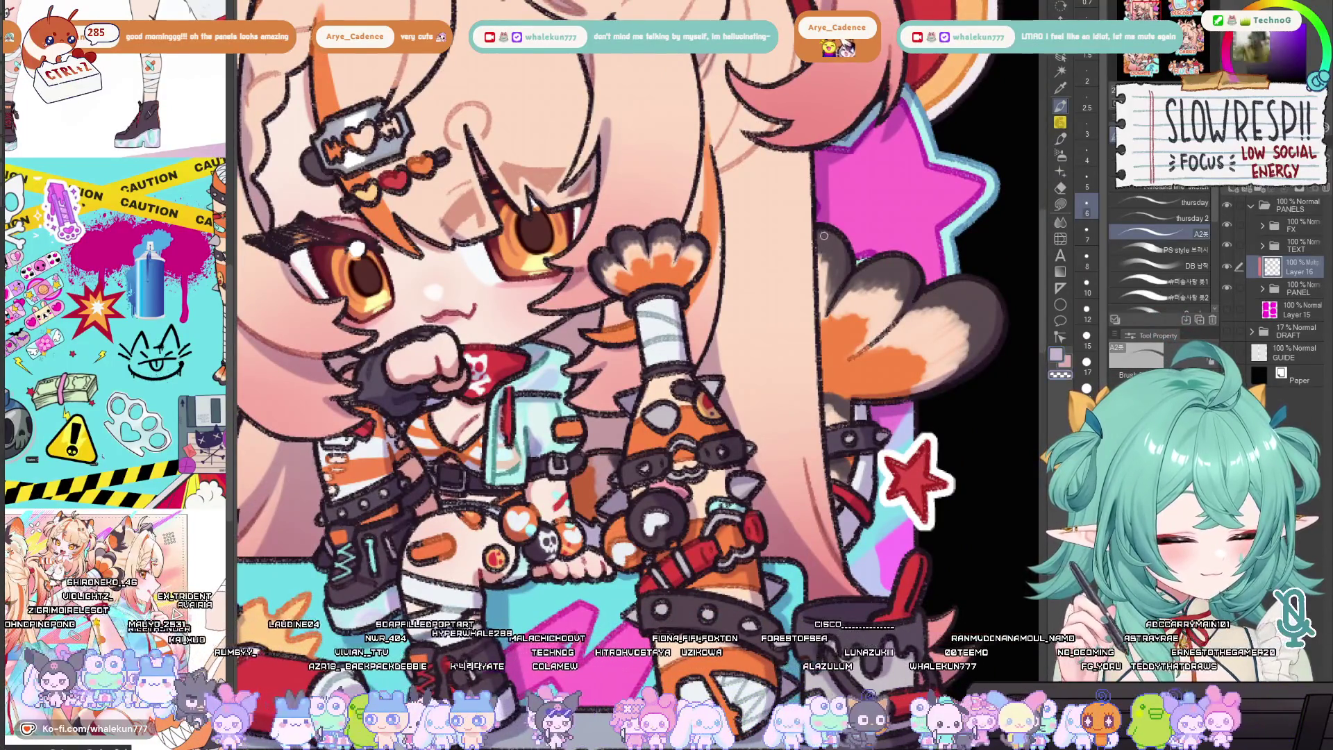
scroll(826, 278, "down", 3)
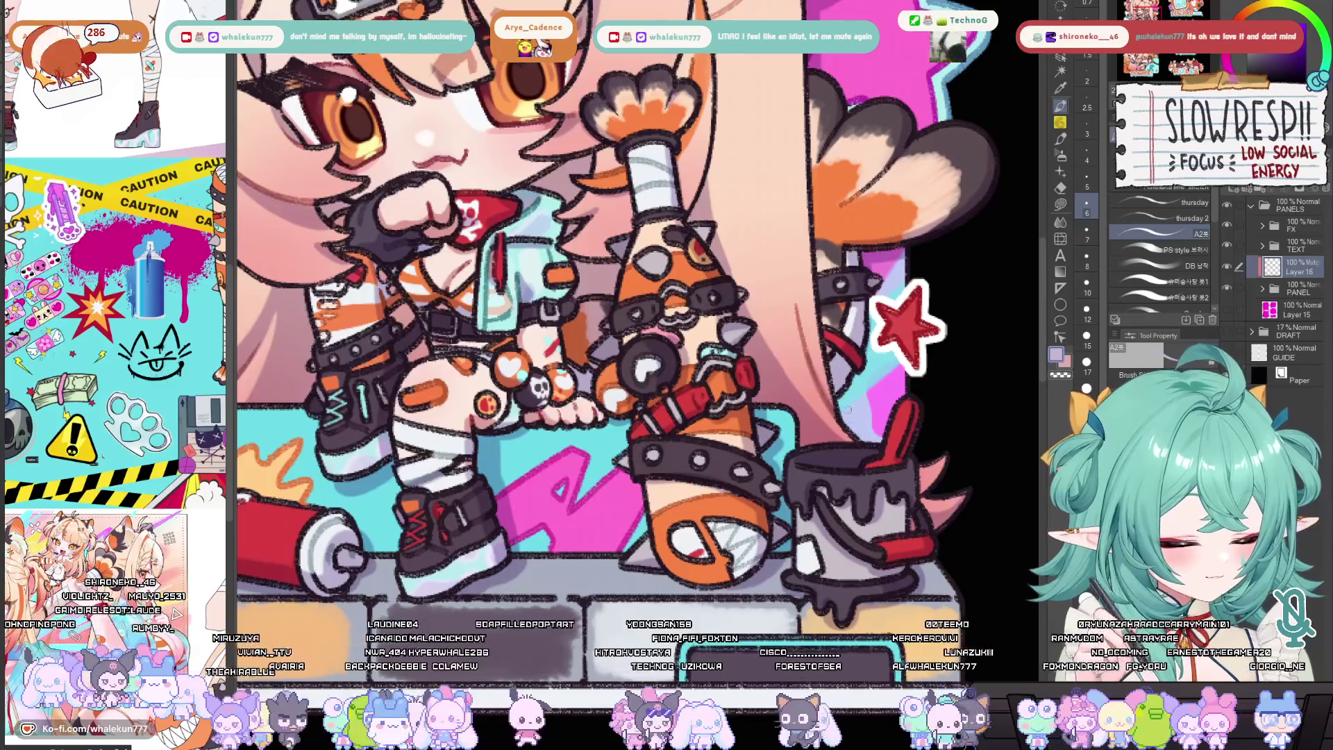
Undo the last change and zoom in close on the white ear fur
key("ctrl+z")
scroll(854, 417, "down", 3)
scroll(861, 312, "down", 2)
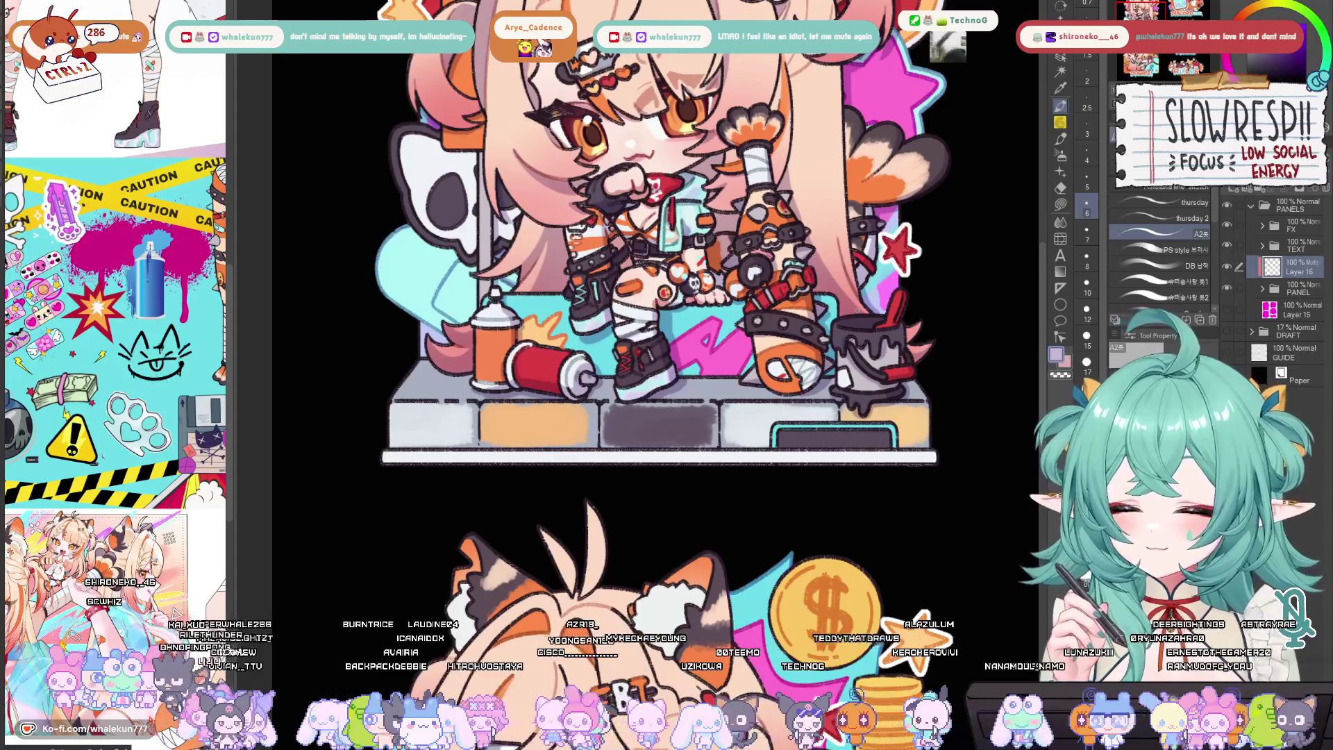
scroll(650, 307, "up", 2)
scroll(748, 425, "up", 1)
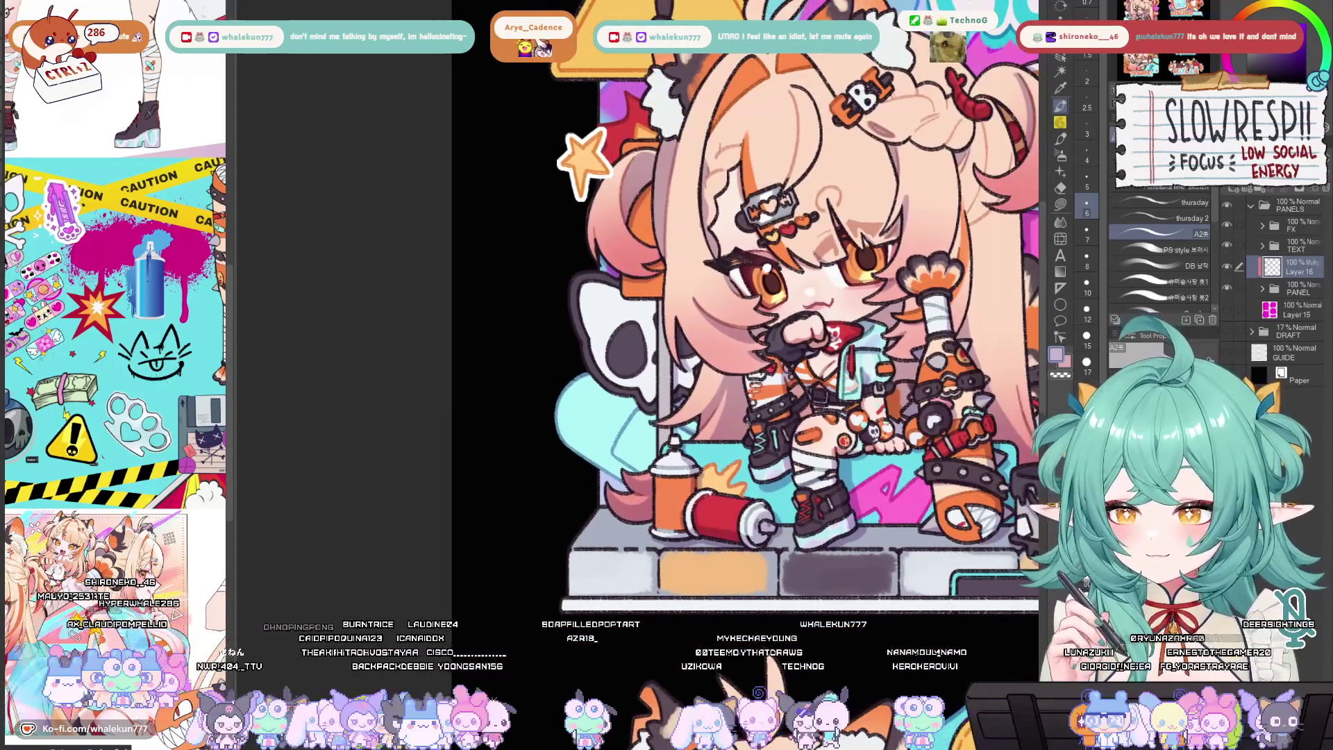
scroll(749, 425, "up", 4)
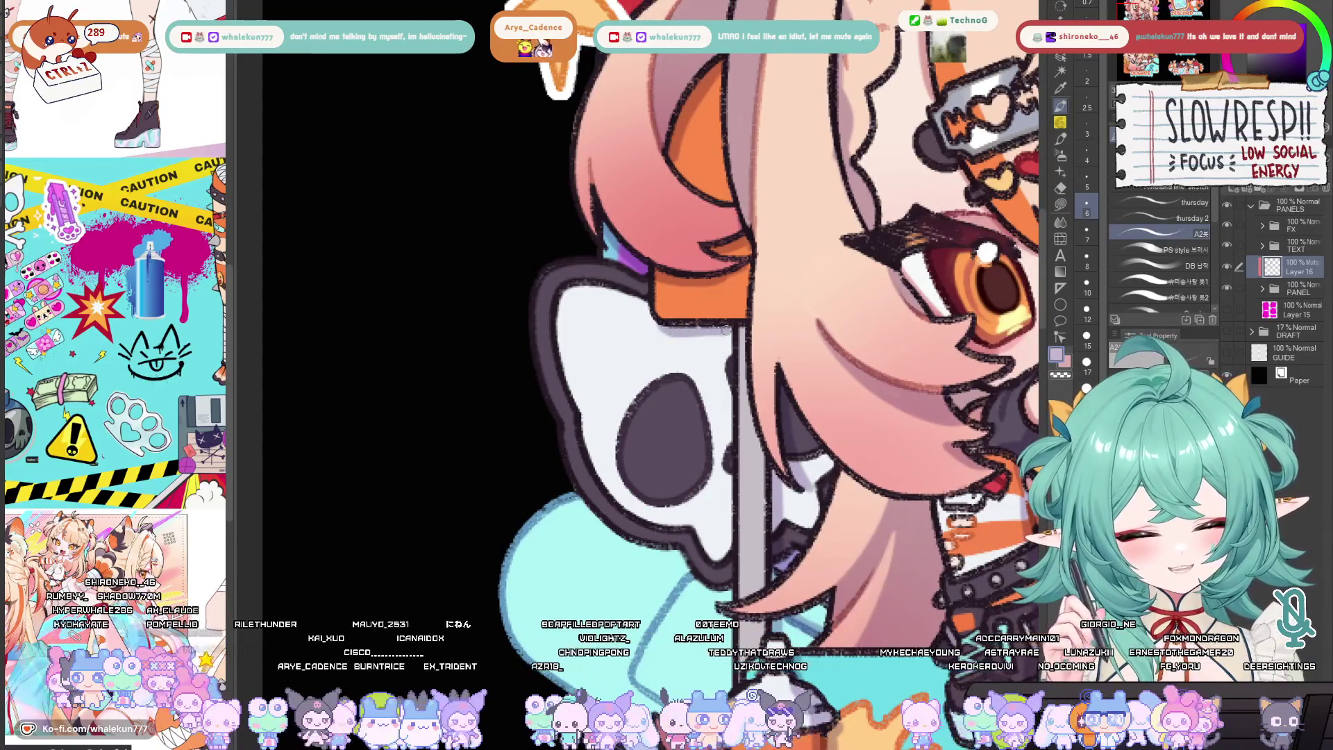
scroll(747, 329, "up", 6)
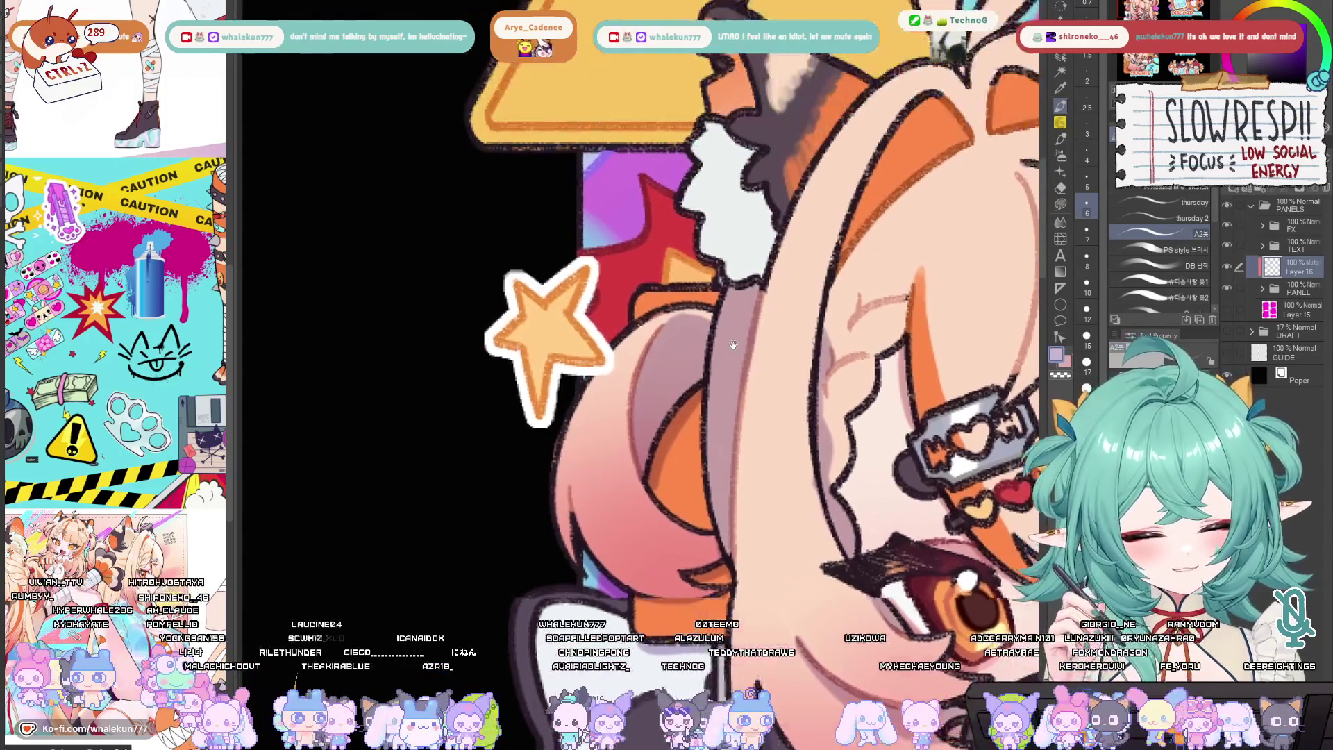
scroll(715, 361, "up", 4)
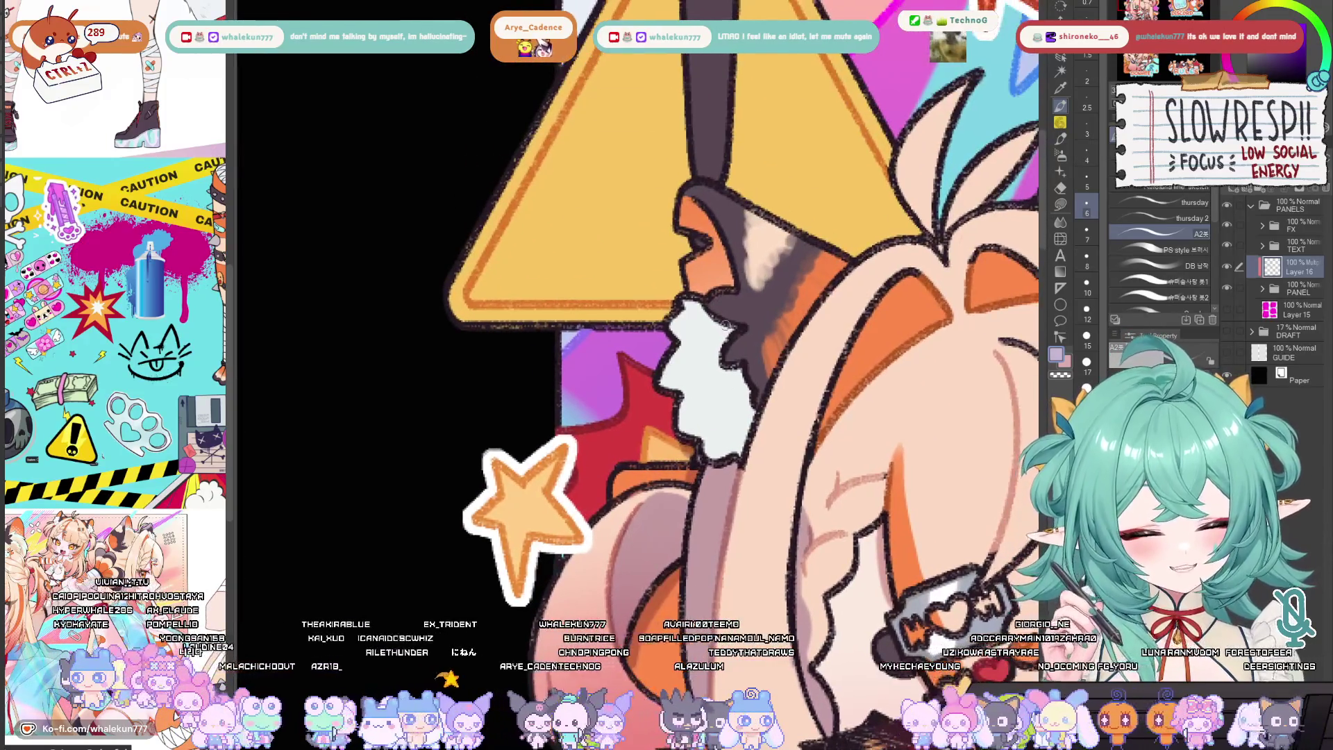
Outline the fur's right edge dark, then shade its bottom and right edge lavender at brush size 7
mouse_move(719, 325)
left_mouse_down()
mouse_move(749, 420)
mouse_move(741, 461)
mouse_move(660, 436)
left_mouse_up()
key("bracketright")
mouse_move(722, 392)
left_mouse_down()
mouse_move(682, 438)
mouse_move(704, 431)
mouse_move(722, 393)
mouse_move(708, 382)
left_mouse_up()
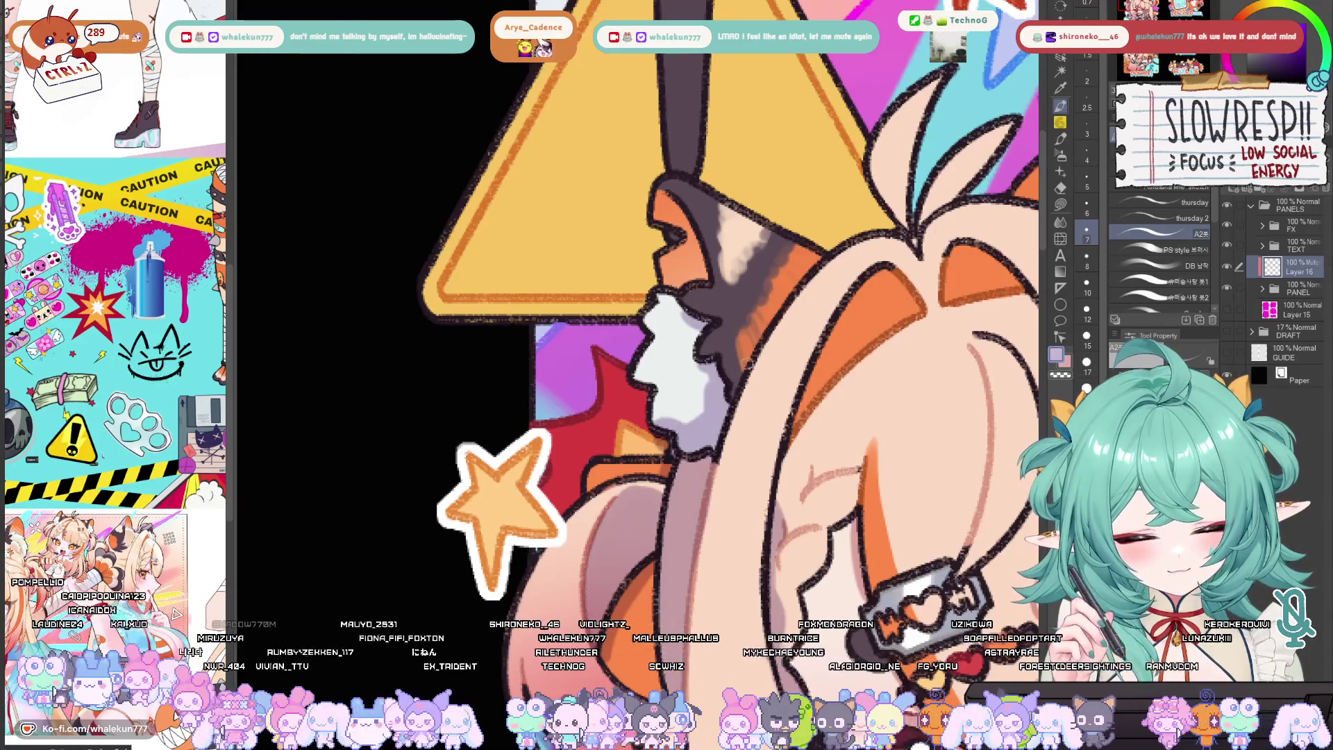
left_click_drag(896, 383, 885, 382)
scroll(885, 381, "down", 5)
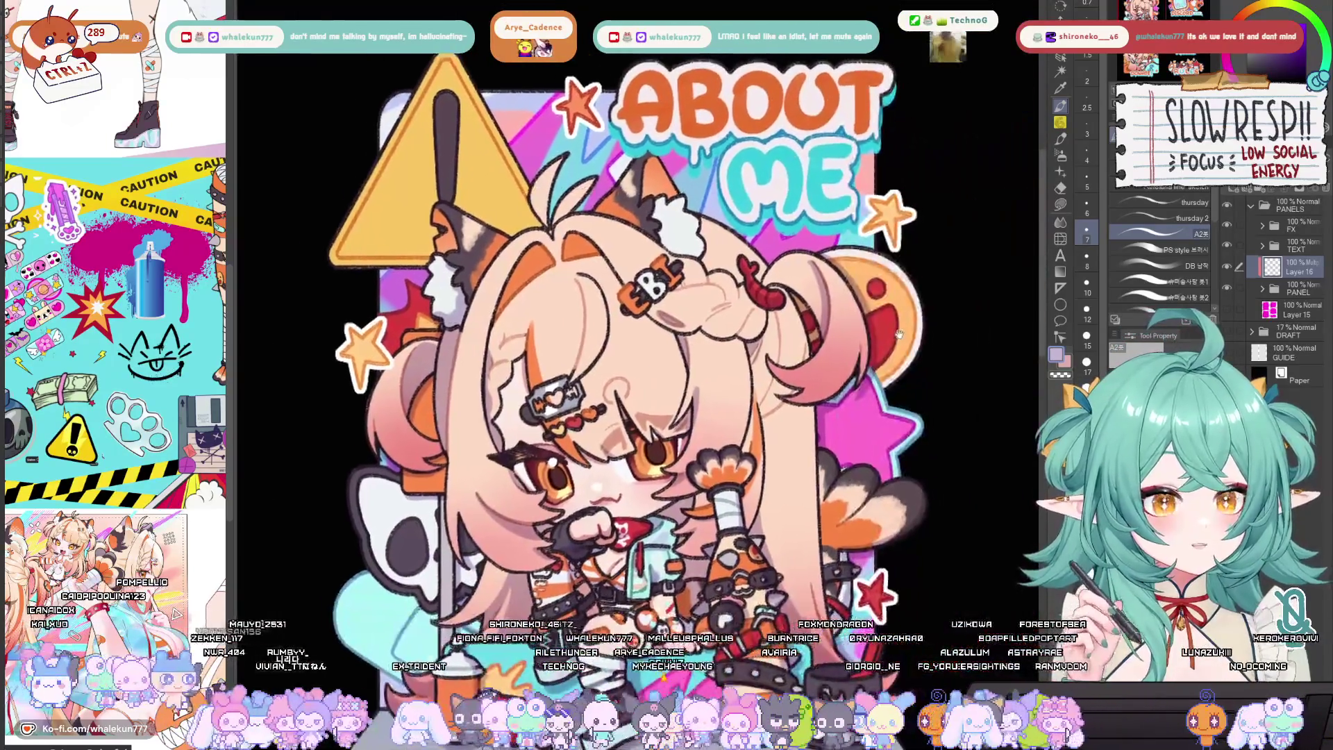
Zoom to the ears and darken the top edge of the white fur tuft
scroll(822, 267, "up", 3)
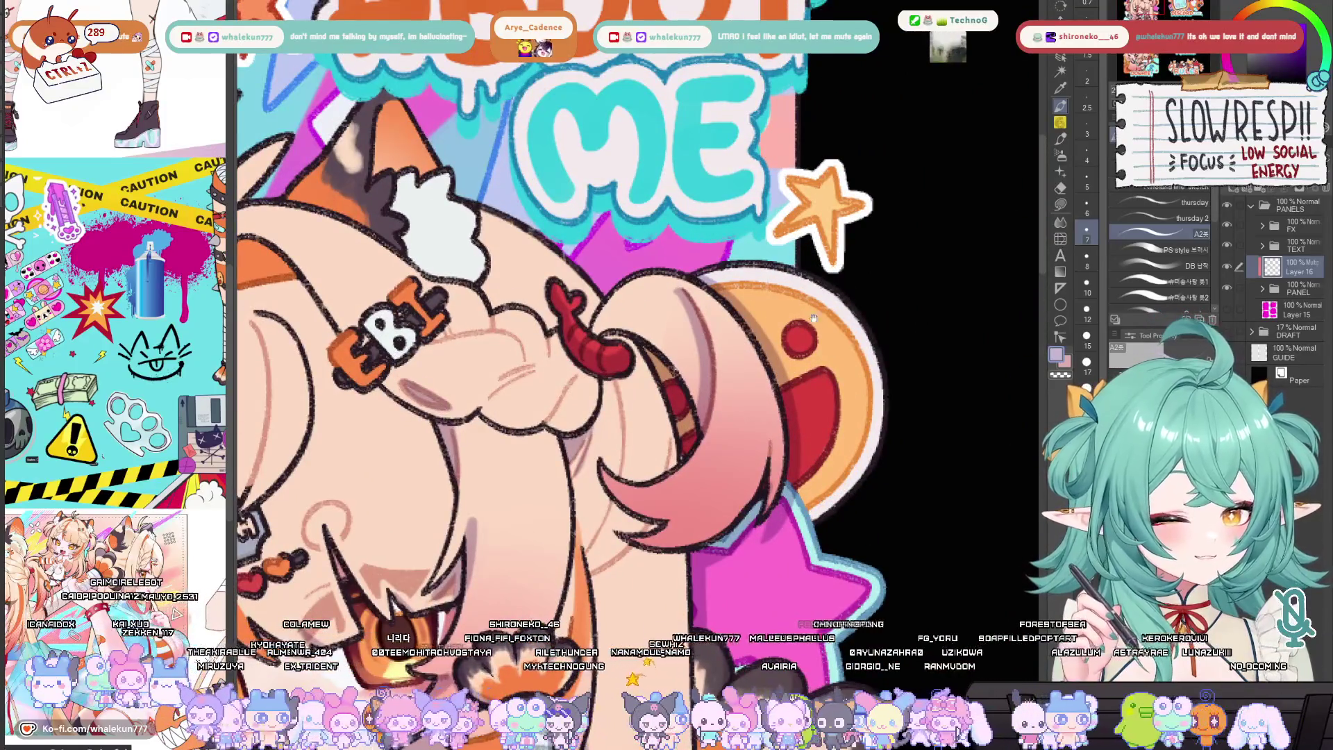
left_click_drag(706, 371, 928, 461)
mouse_move(636, 348)
left_mouse_down()
mouse_move(804, 422)
mouse_move(788, 393)
mouse_move(822, 413)
mouse_move(792, 399)
mouse_move(805, 431)
mouse_move(836, 416)
left_mouse_up()
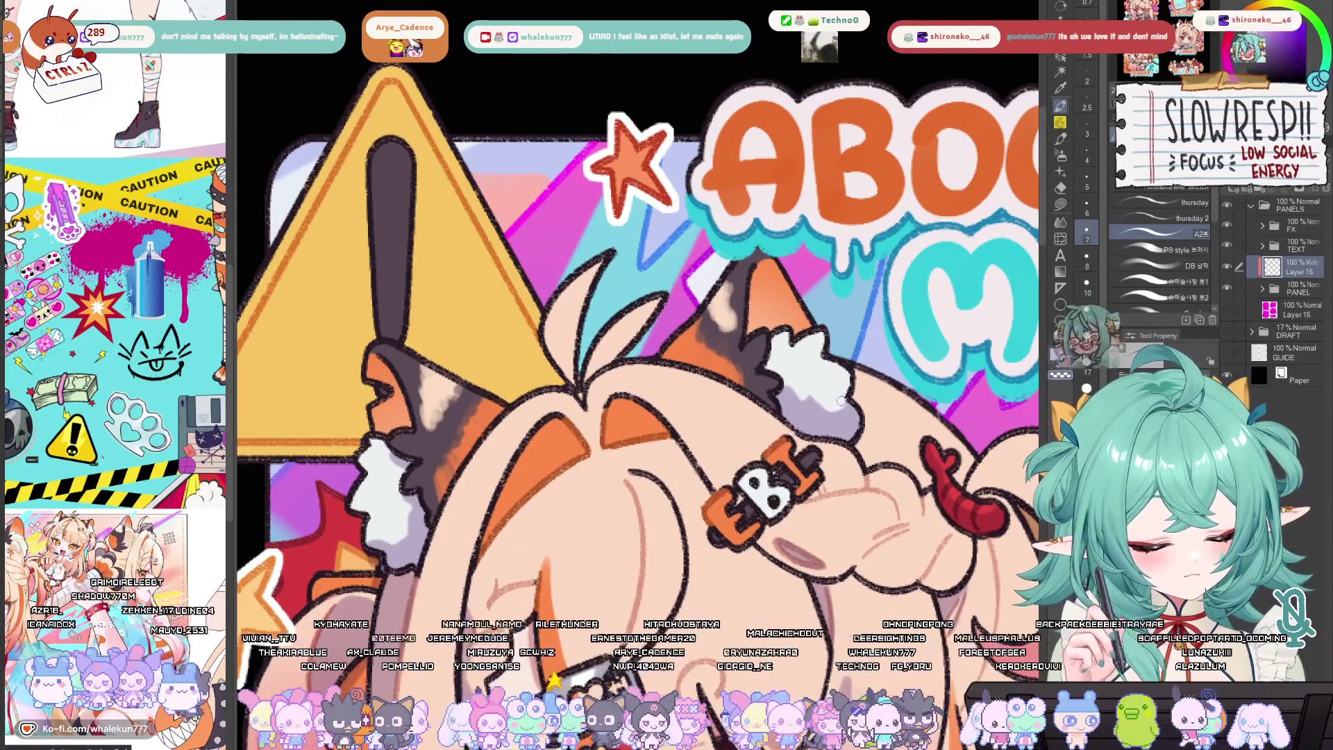
mouse_move(771, 375)
left_mouse_down()
mouse_move(809, 387)
mouse_move(811, 349)
left_mouse_up()
Pan across the artwork to the title lettering and mirror the canvas to check the drawing
left_click_drag(623, 403, 736, 392)
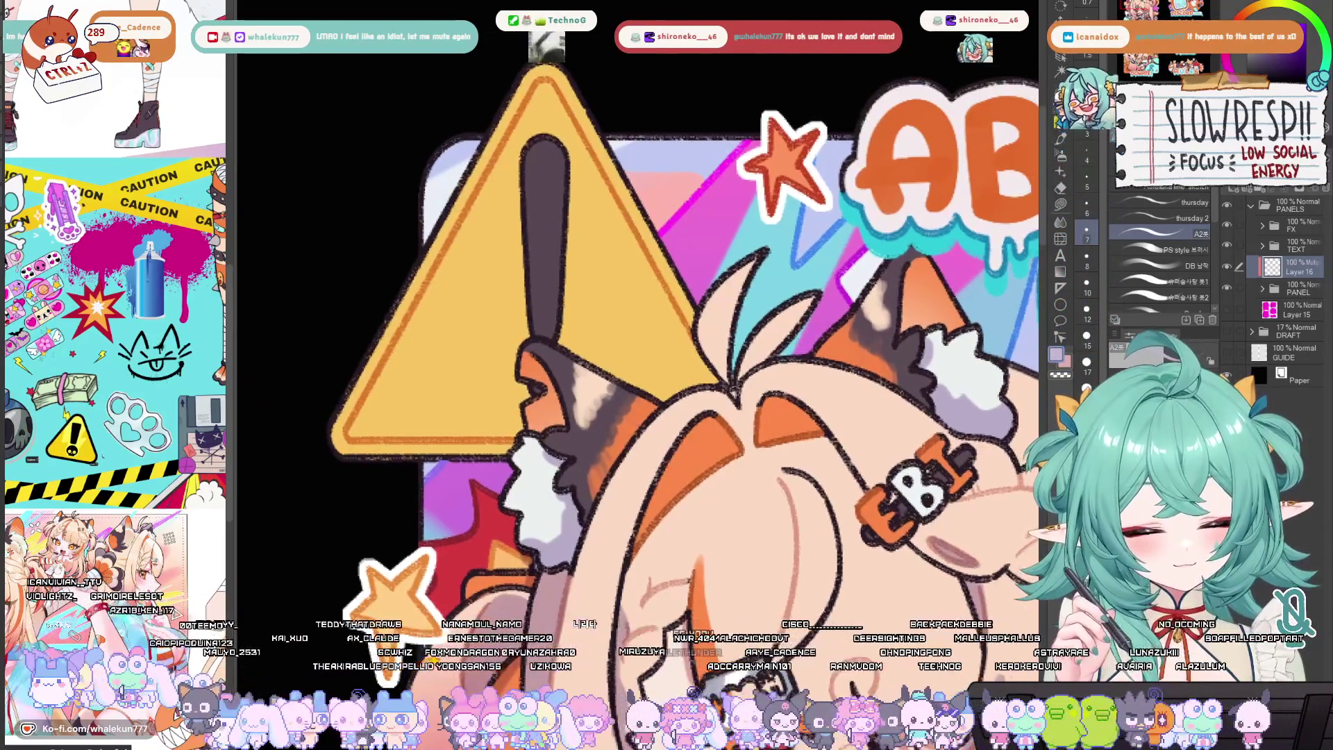
mouse_move(639, 408)
left_mouse_down()
mouse_move(710, 387)
mouse_move(717, 422)
left_mouse_up()
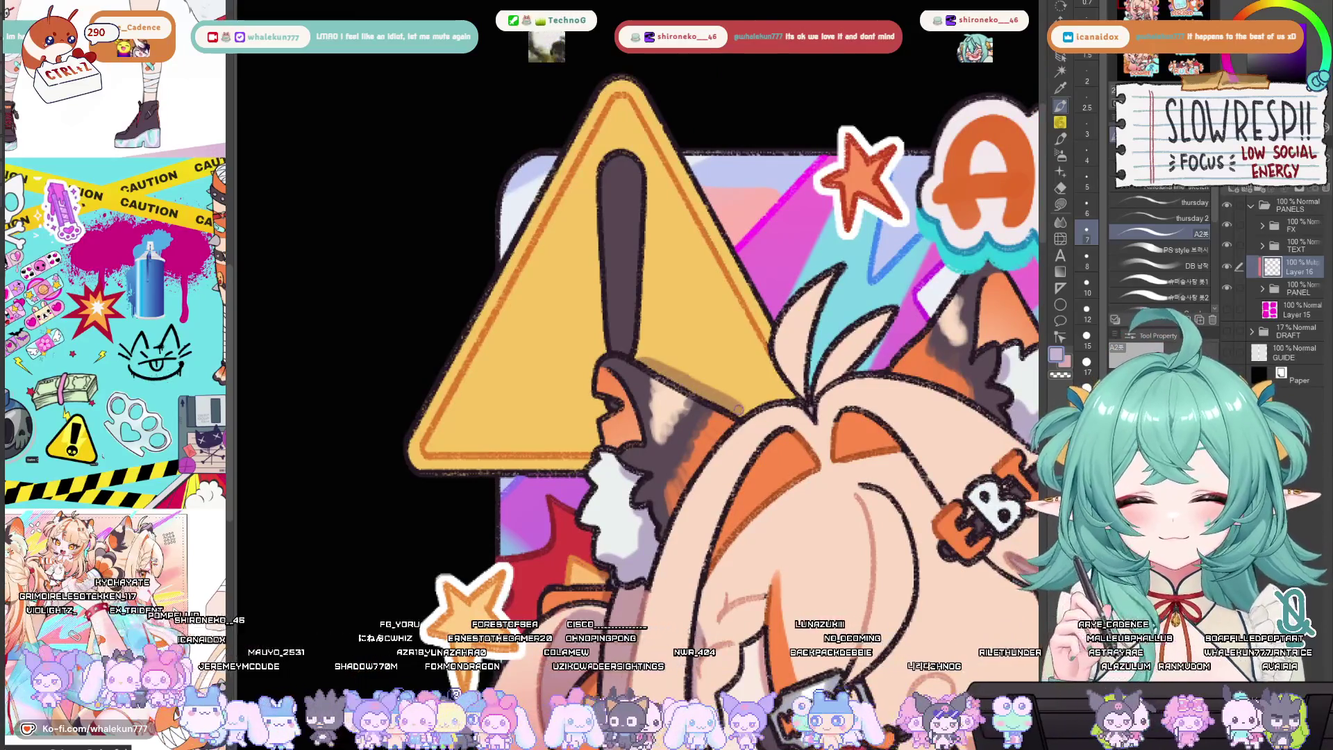
left_click_drag(941, 381, 713, 362)
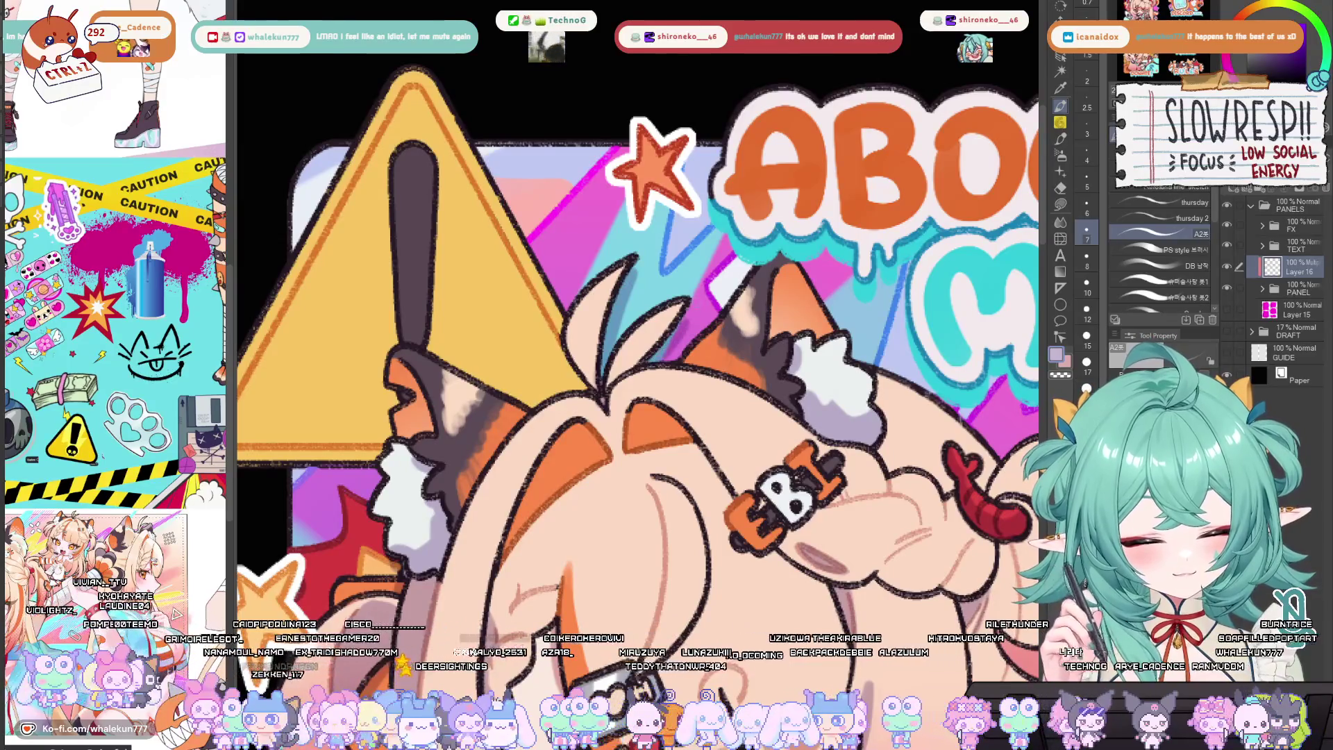
left_click_drag(666, 327, 640, 321)
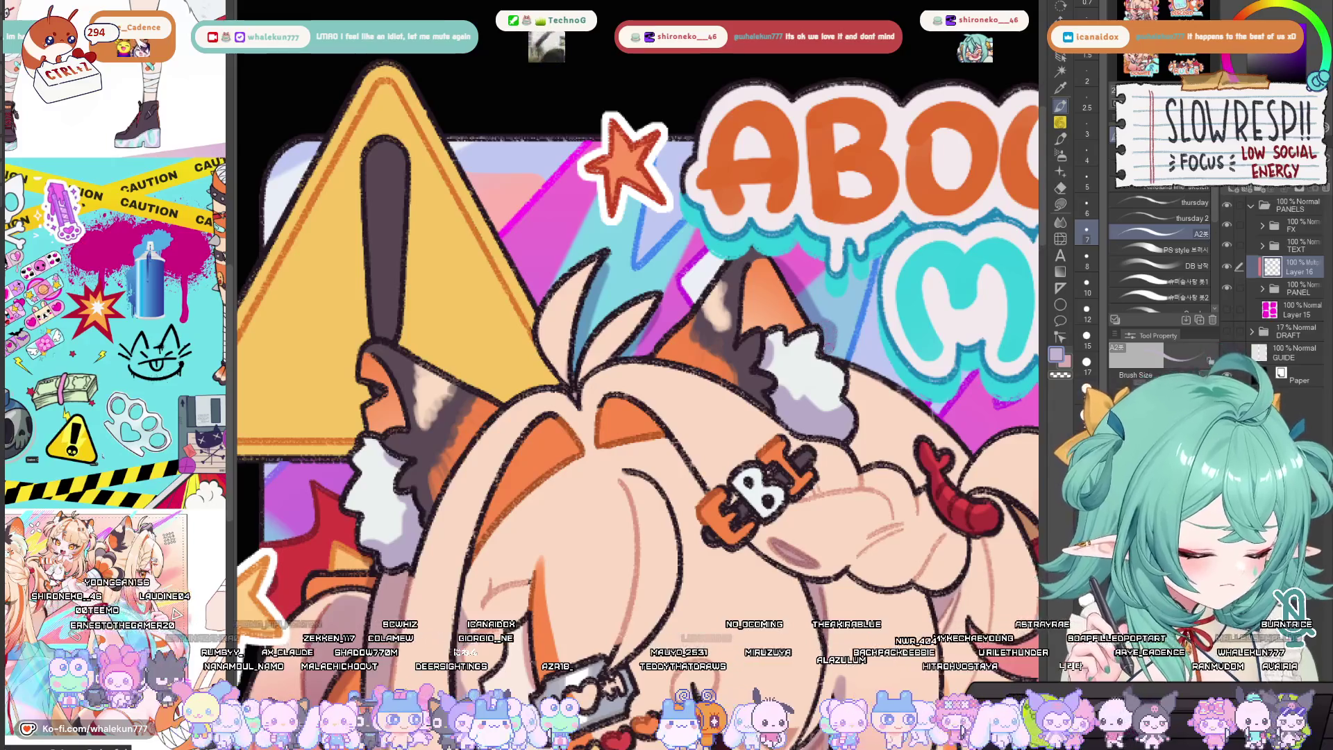
key("ctrl+0")
scroll(830, 259, "up", 3)
key("h")
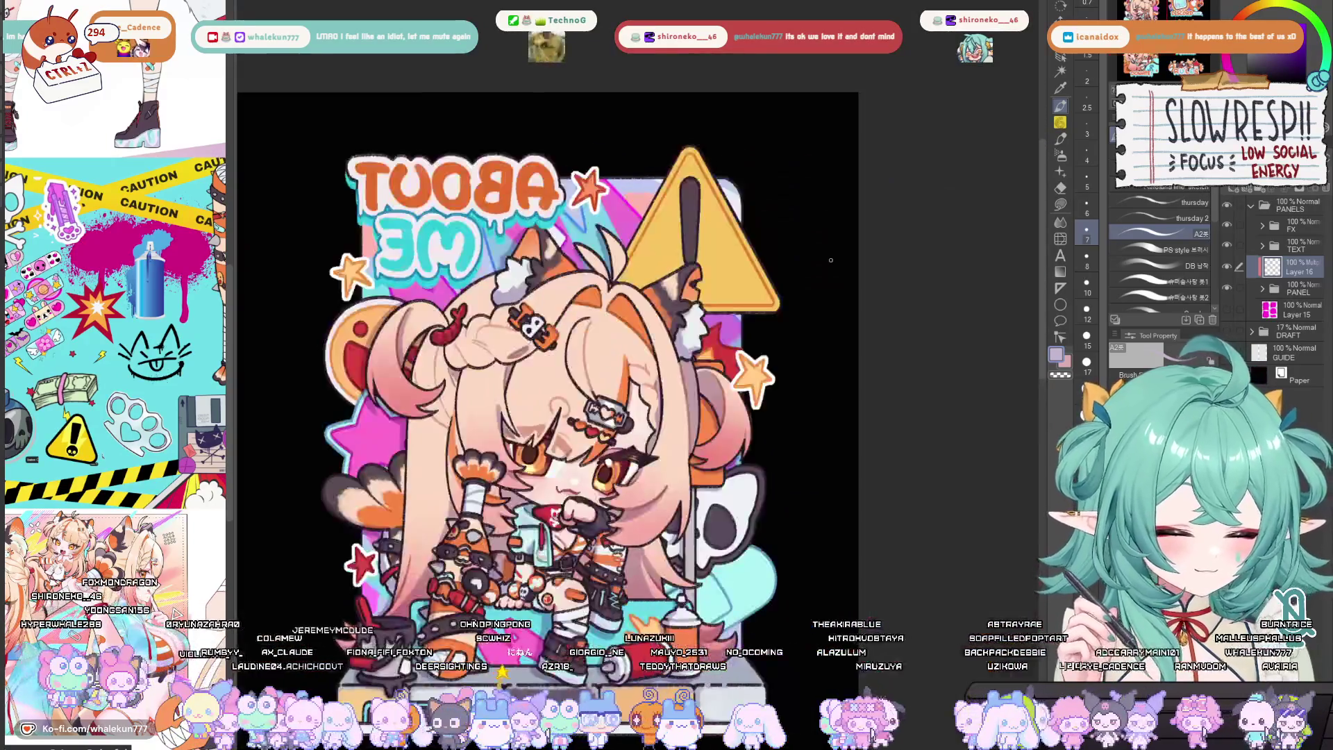
scroll(528, 285, "up", 2)
left_click_drag(519, 295, 683, 304)
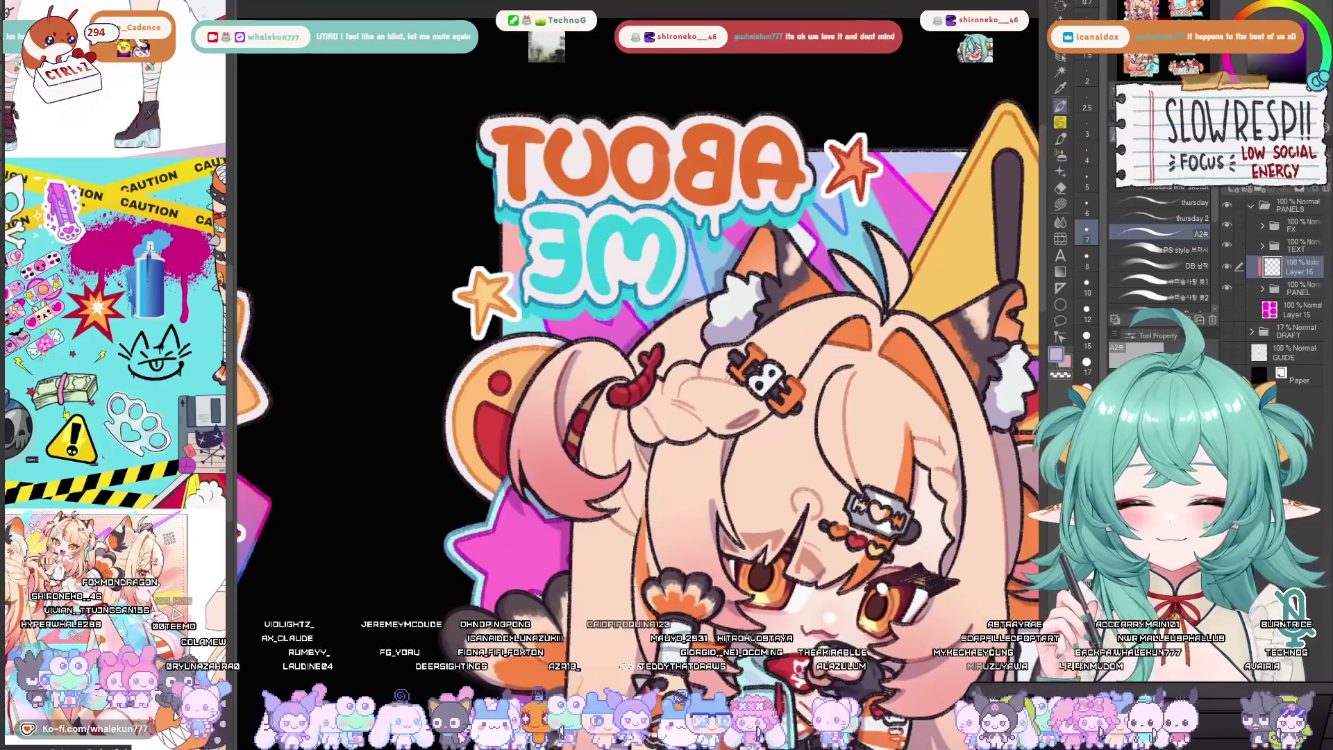
key("h")
left_click_drag(528, 389, 606, 412)
scroll(605, 412, "up", 2)
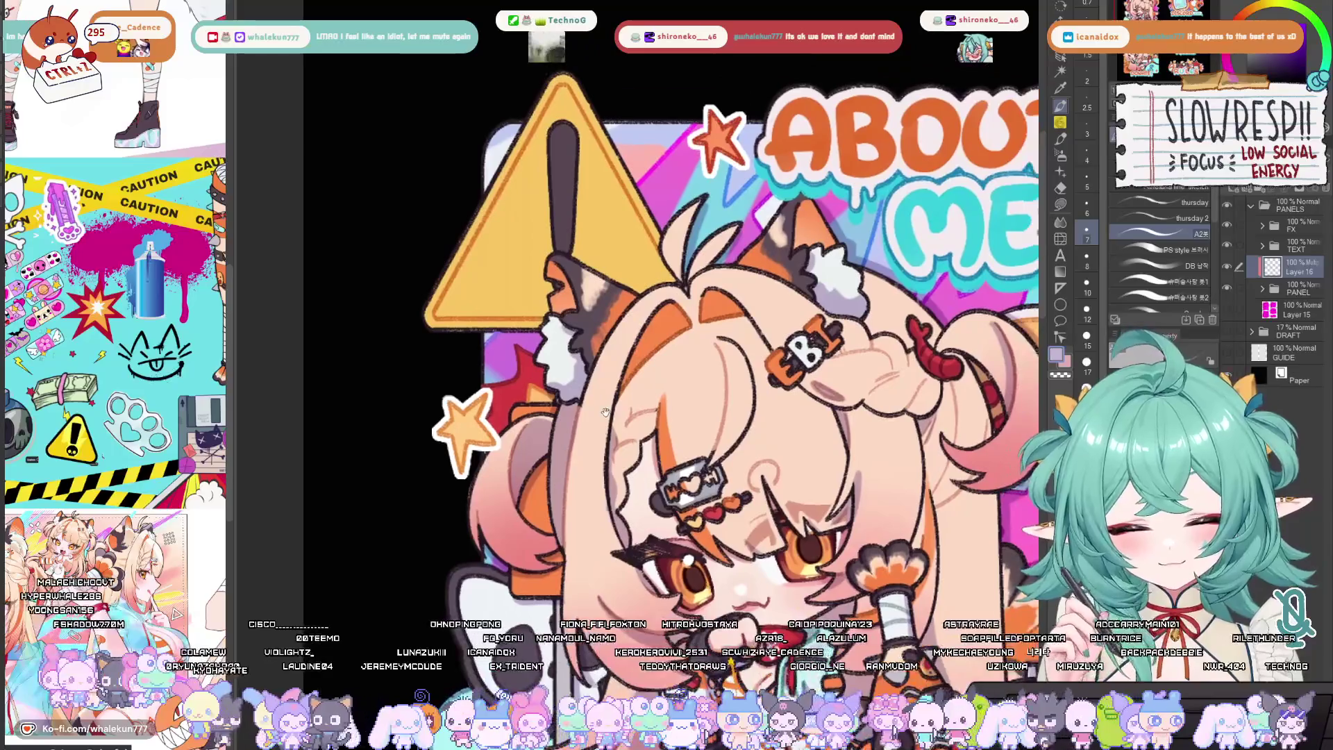
left_click_drag(645, 164, 622, 223)
left_click_drag(578, 175, 646, 290)
key("ctrl+z")
key("ctrl+z")
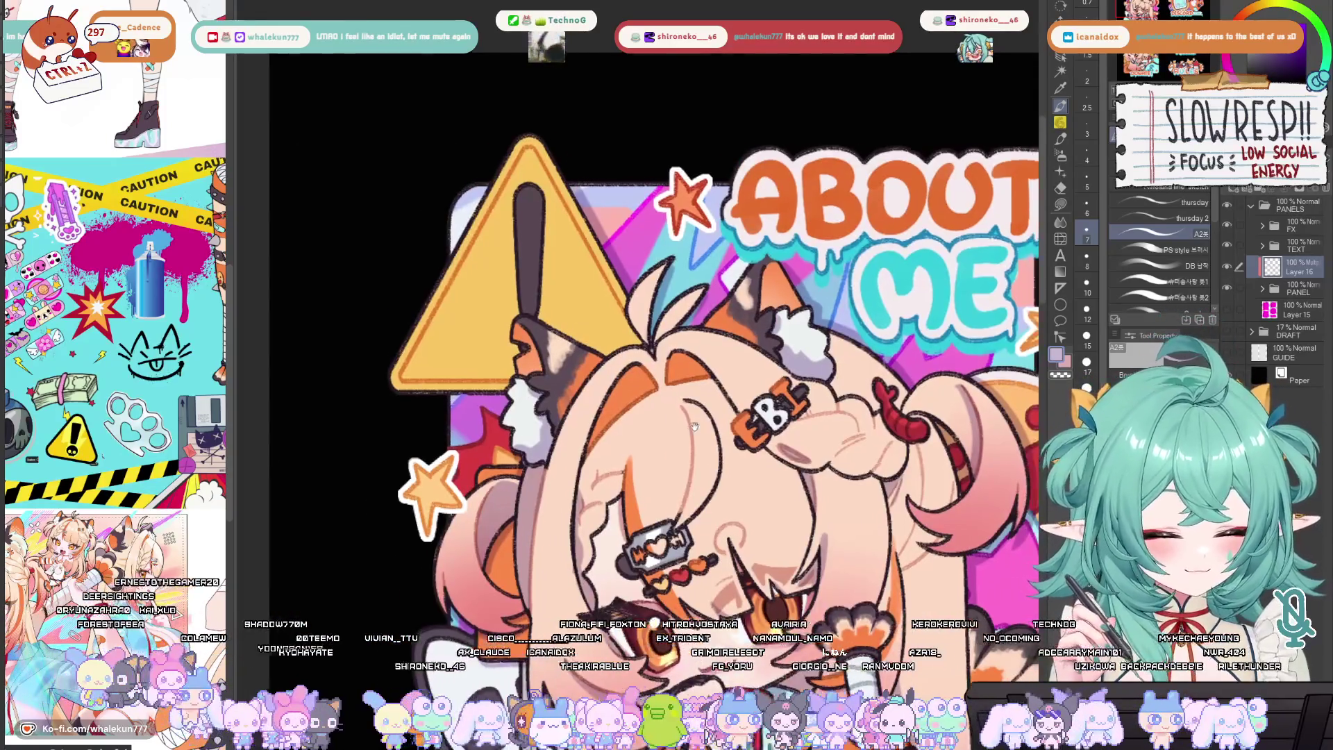
scroll(666, 368, "down", 3)
mouse_move(655, 356)
left_mouse_down()
mouse_move(792, 333)
mouse_move(763, 345)
left_mouse_up()
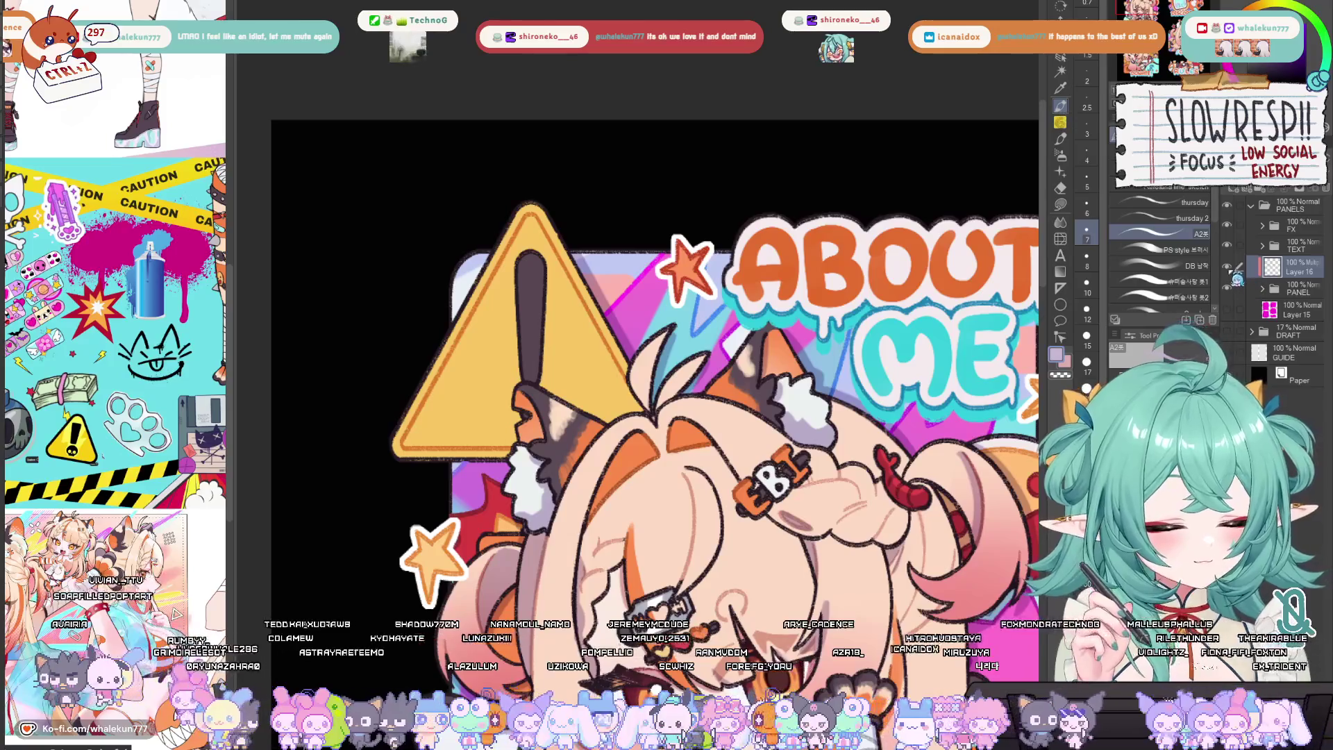
left_click_drag(864, 525, 860, 508)
scroll(860, 507, "down", 5)
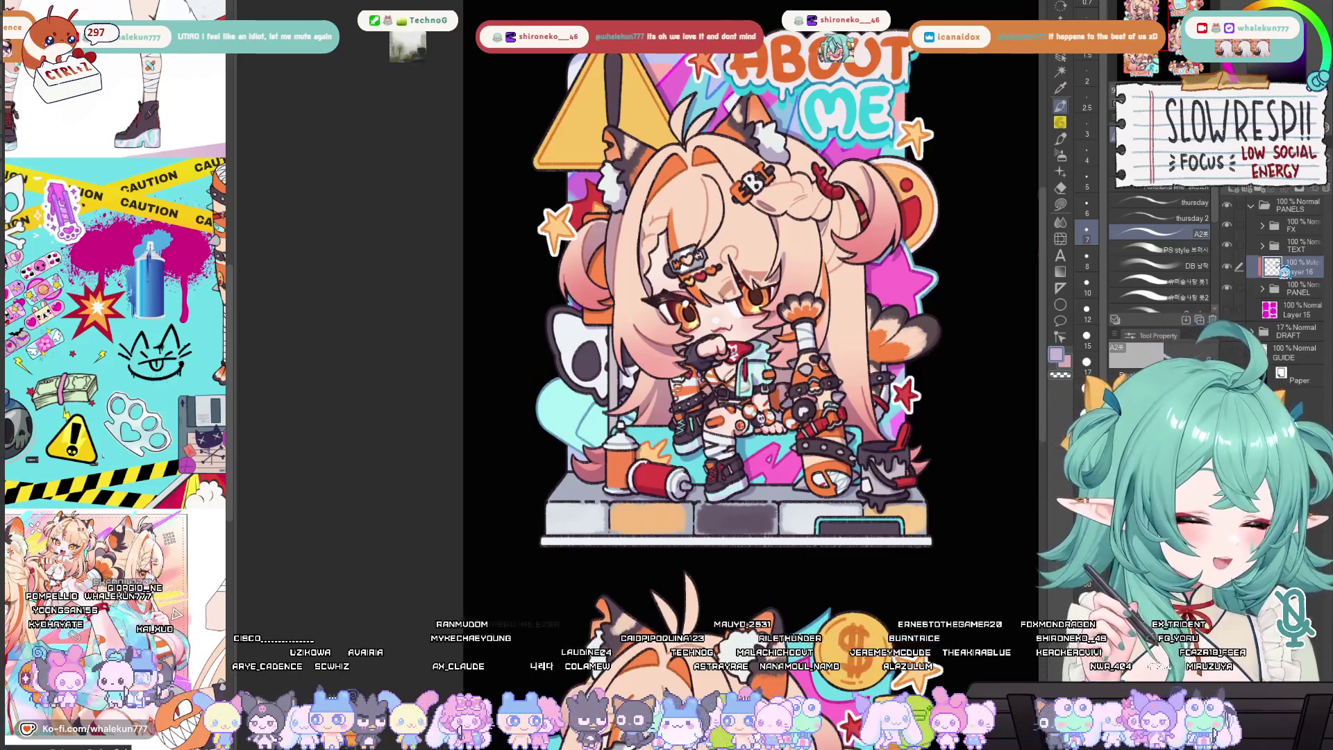
scroll(771, 209, "up", 4)
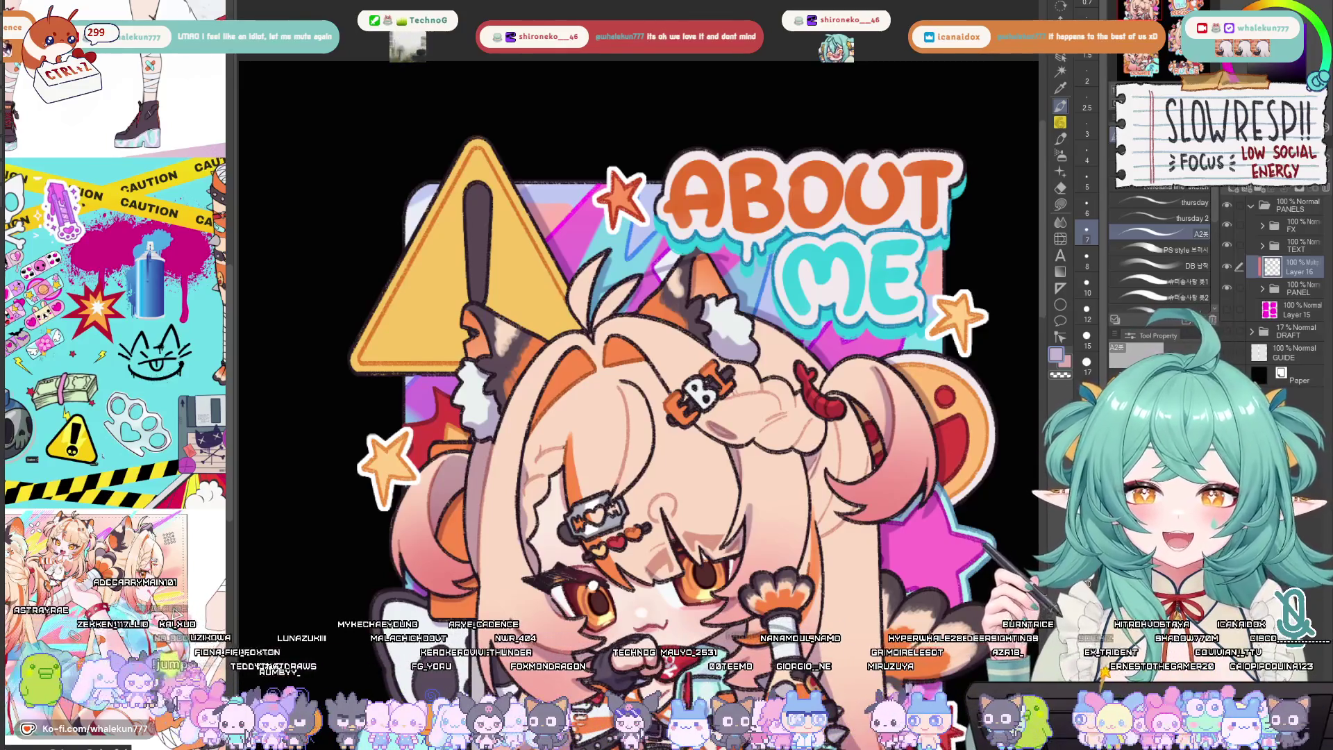
left_click_drag(797, 444, 818, 265)
mouse_move(595, 343)
left_mouse_down()
mouse_move(589, 368)
mouse_move(633, 317)
left_mouse_up()
left_click_drag(658, 463, 646, 444)
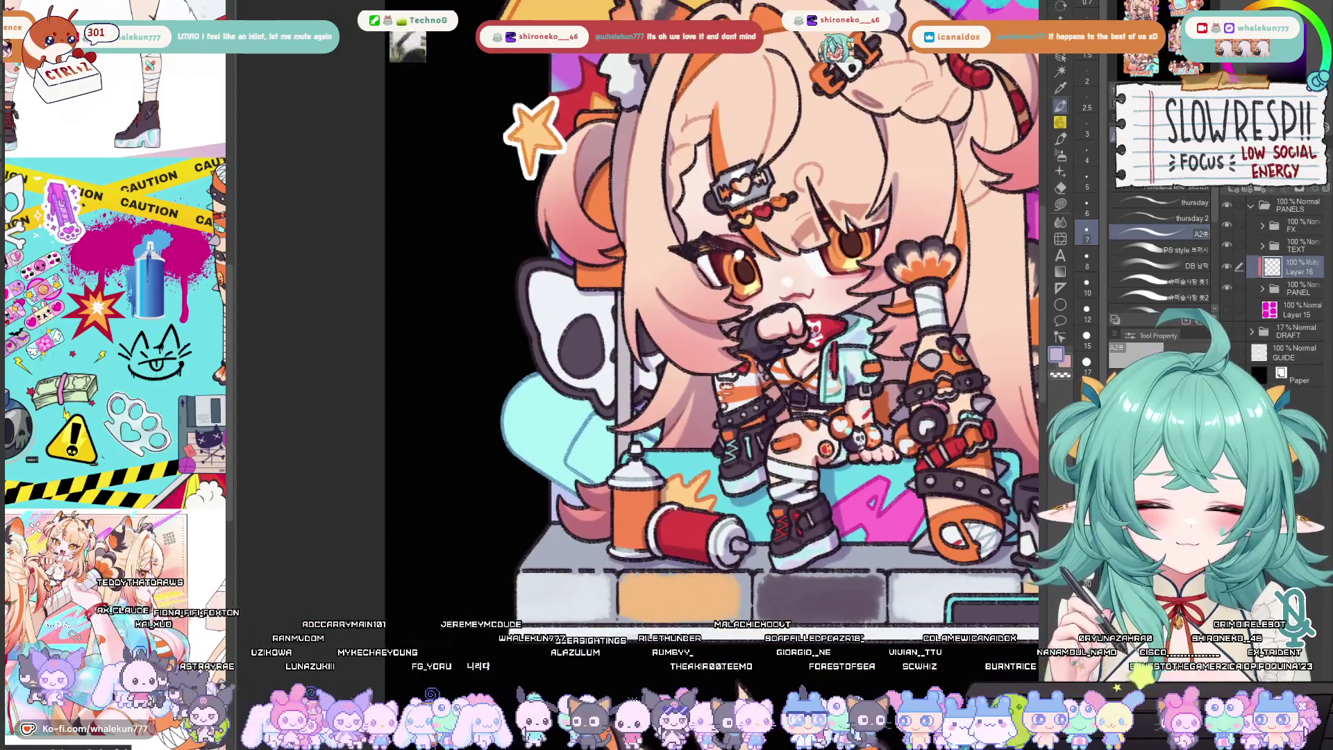
mouse_move(646, 404)
left_mouse_down()
mouse_move(628, 427)
mouse_move(595, 307)
left_mouse_up()
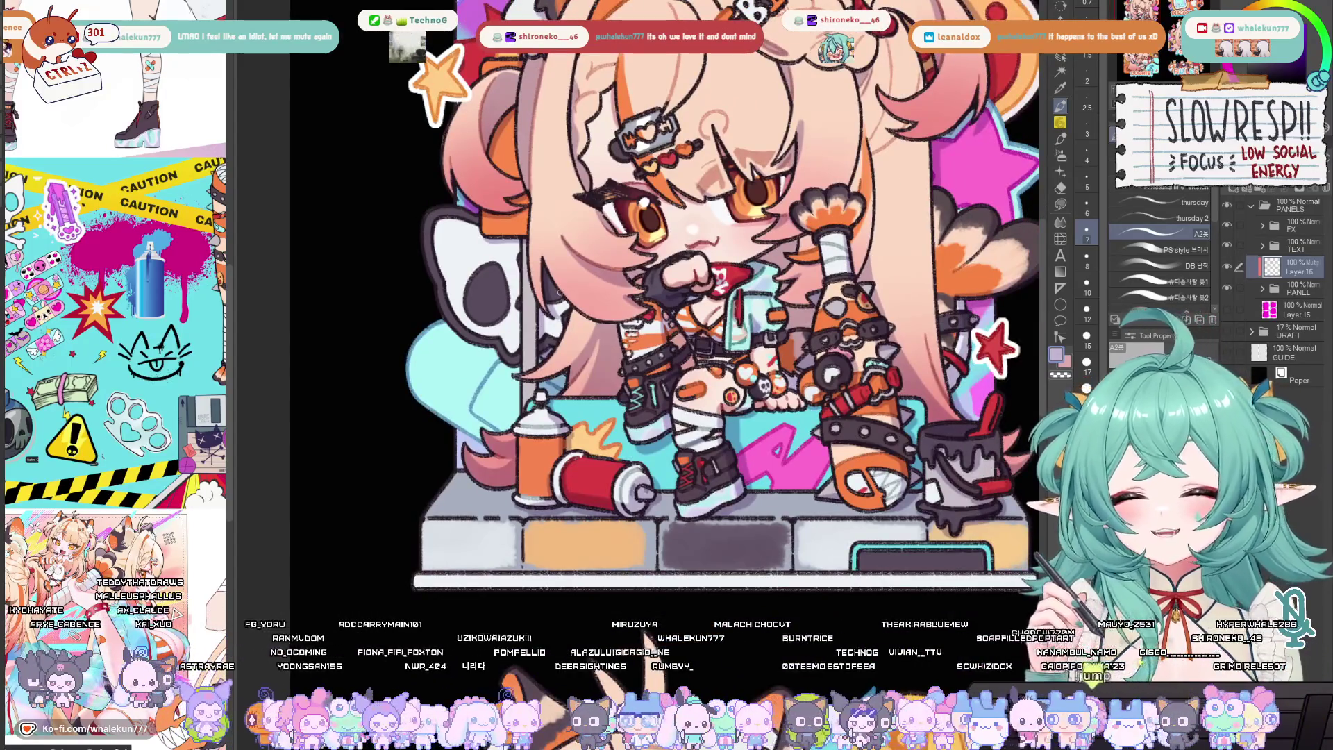
left_click_drag(878, 218, 801, 274)
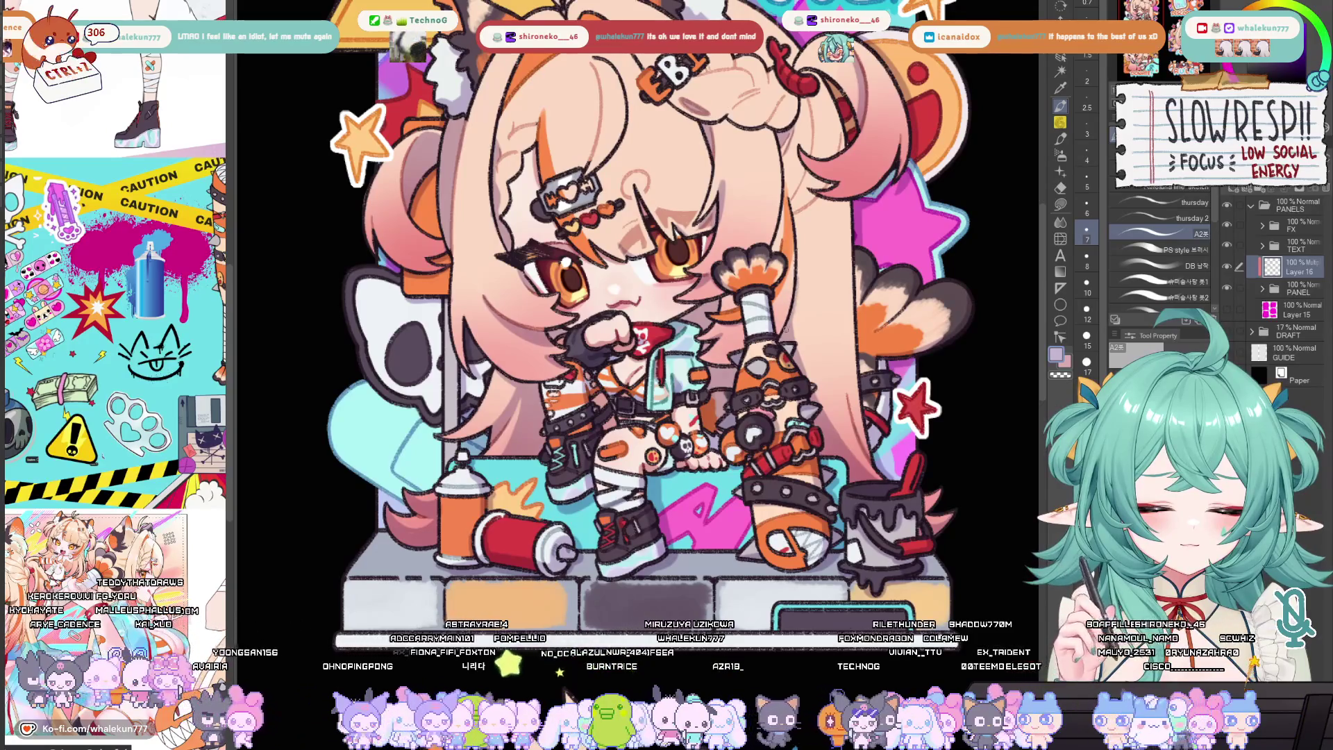
mouse_move(823, 271)
left_mouse_down()
mouse_move(807, 347)
mouse_move(768, 386)
left_mouse_up()
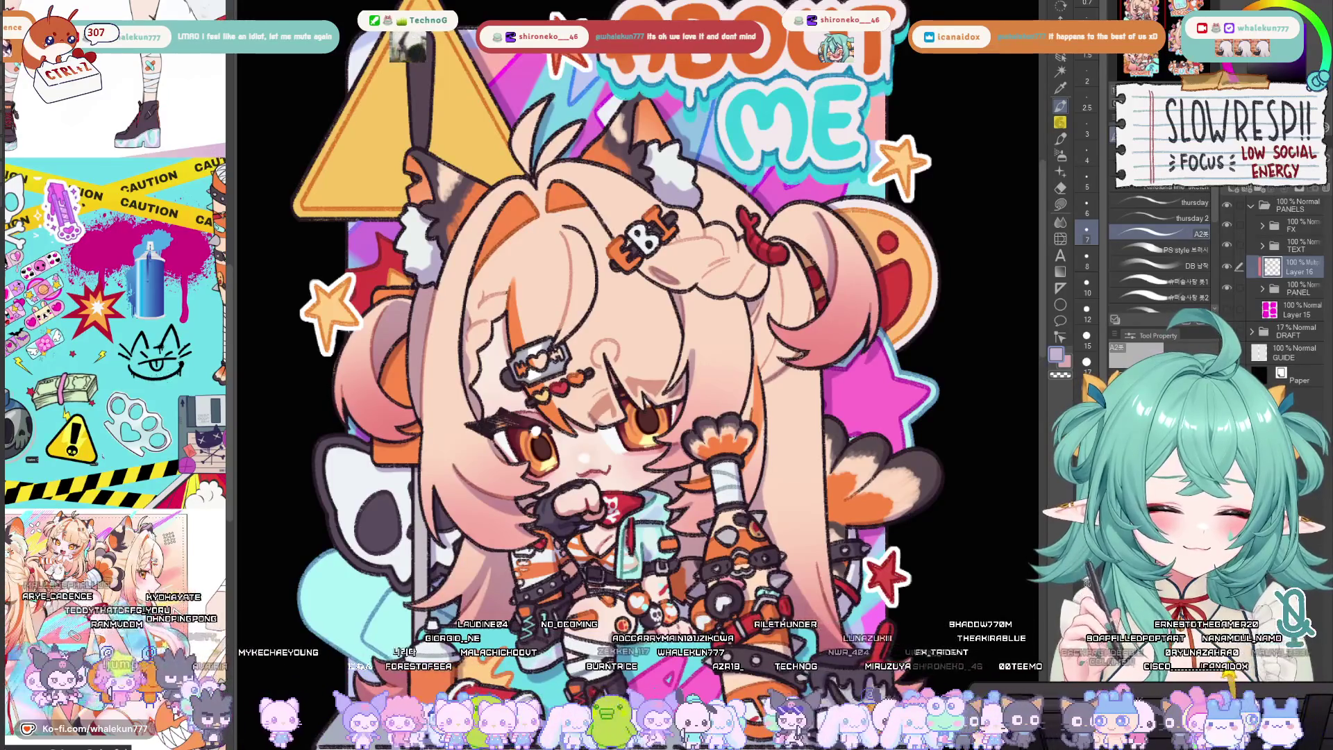
key("h")
key("h")
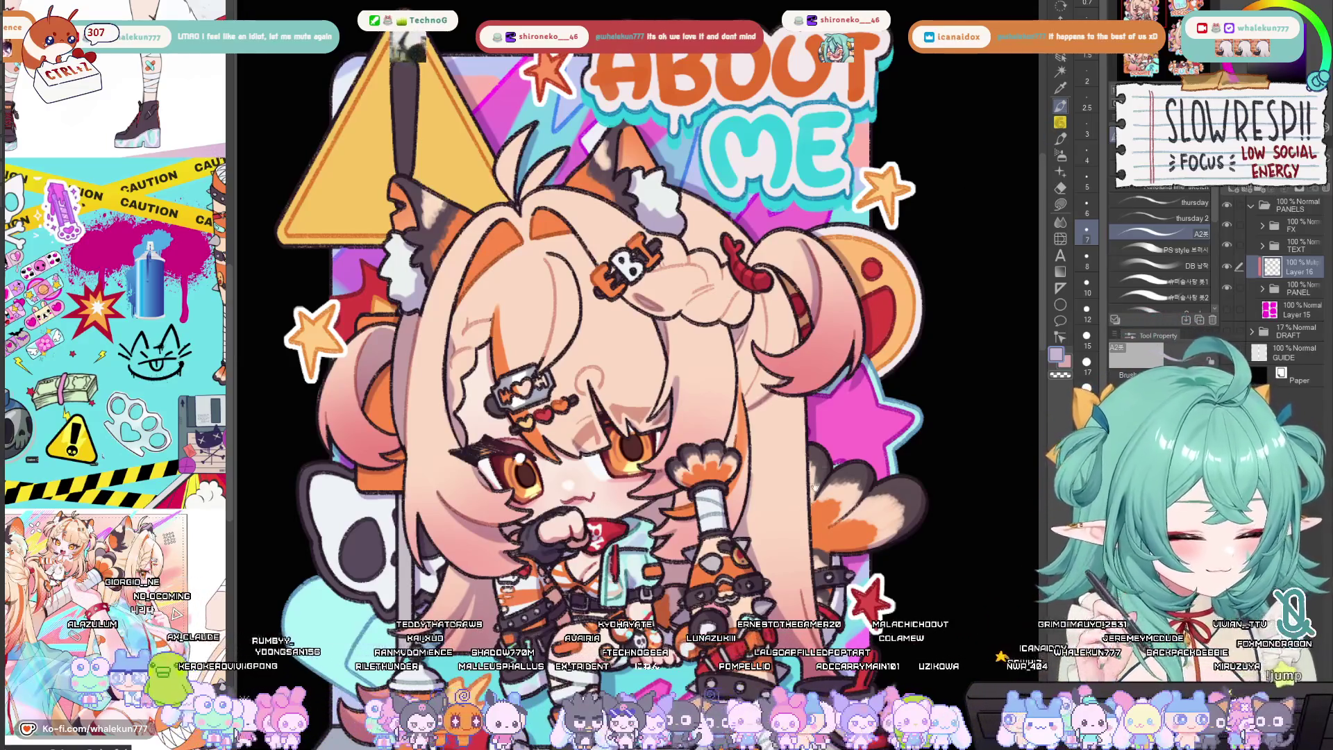
scroll(657, 299, "up", 2)
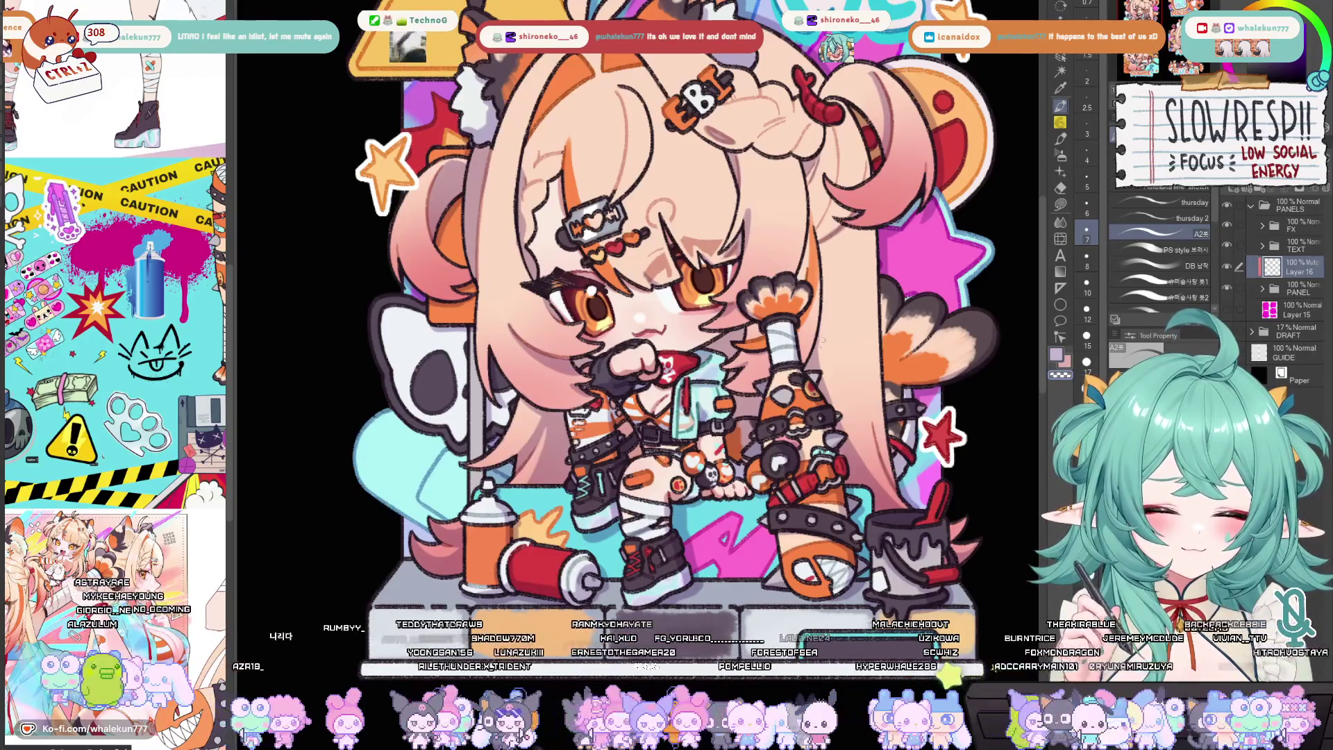
scroll(833, 387, "up", 1)
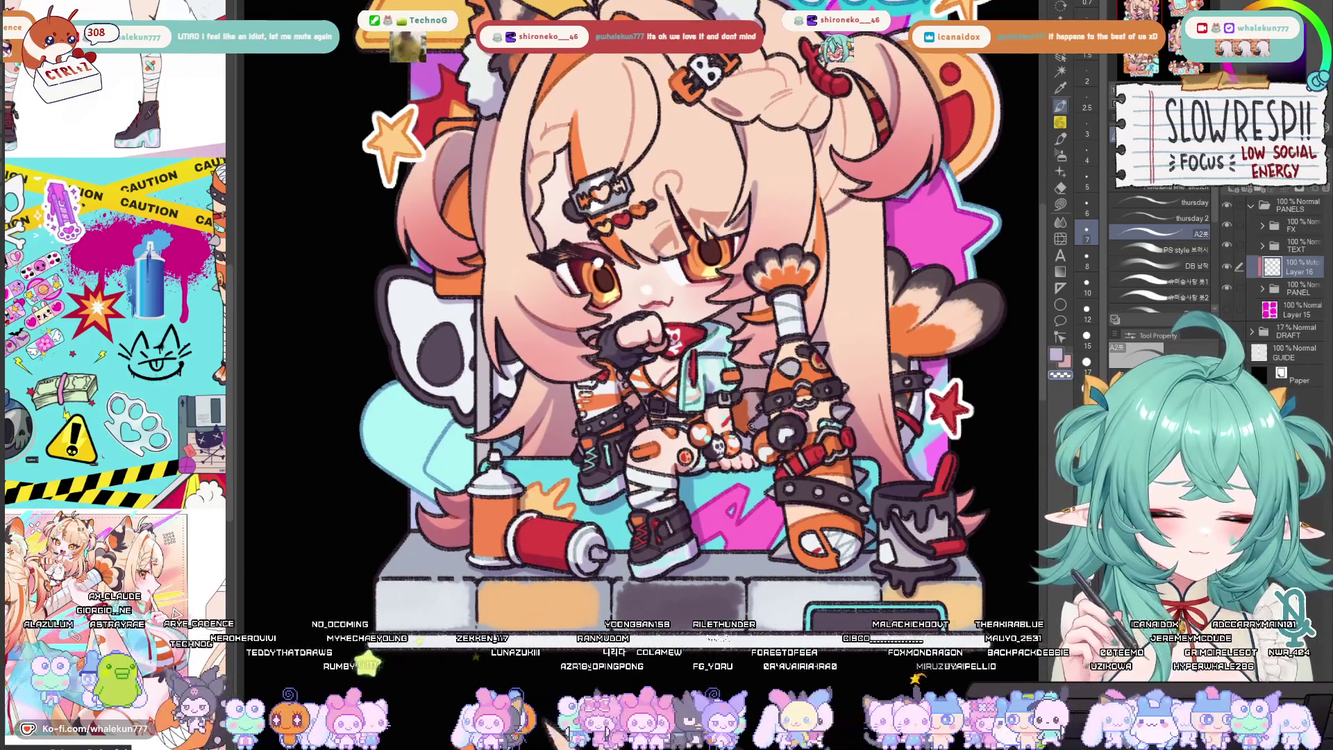
scroll(841, 373, "down", 2)
scroll(833, 361, "up", 1)
scroll(826, 356, "up", 1)
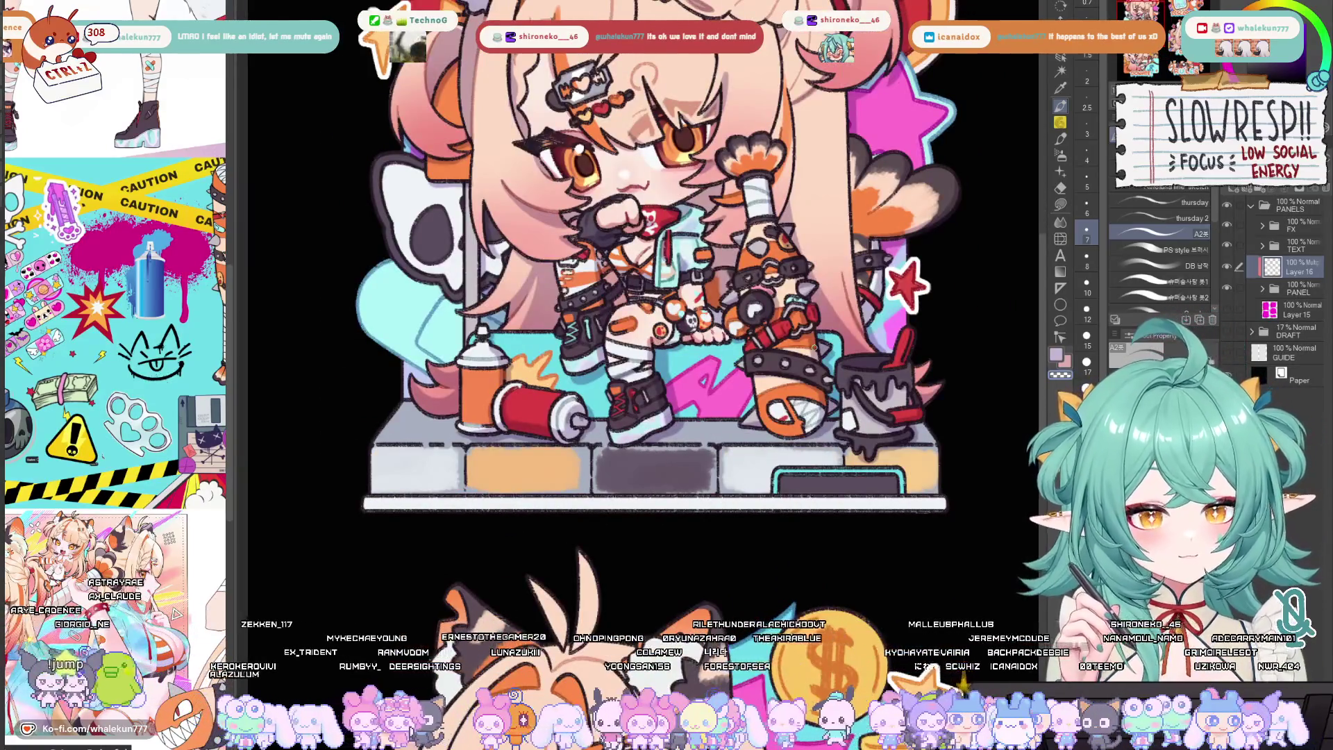
scroll(815, 347, "up", 3)
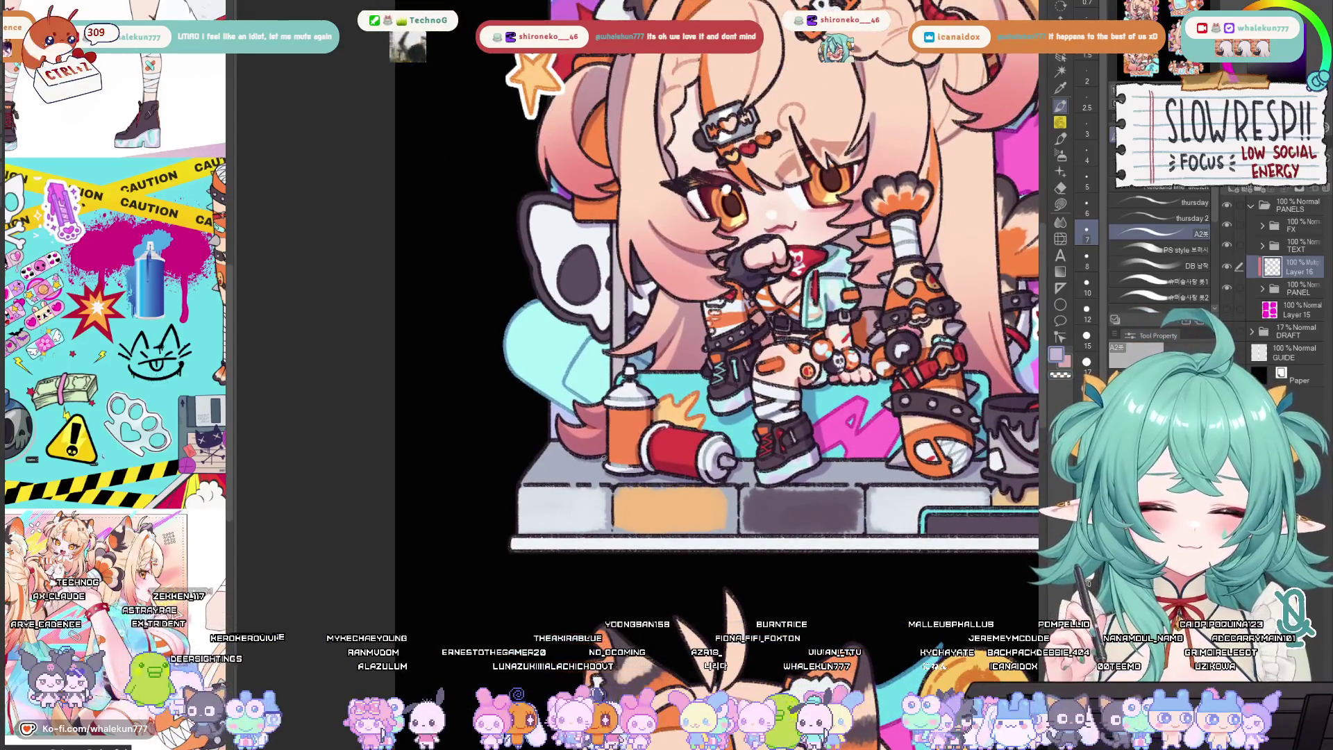
scroll(614, 450, "up", 1)
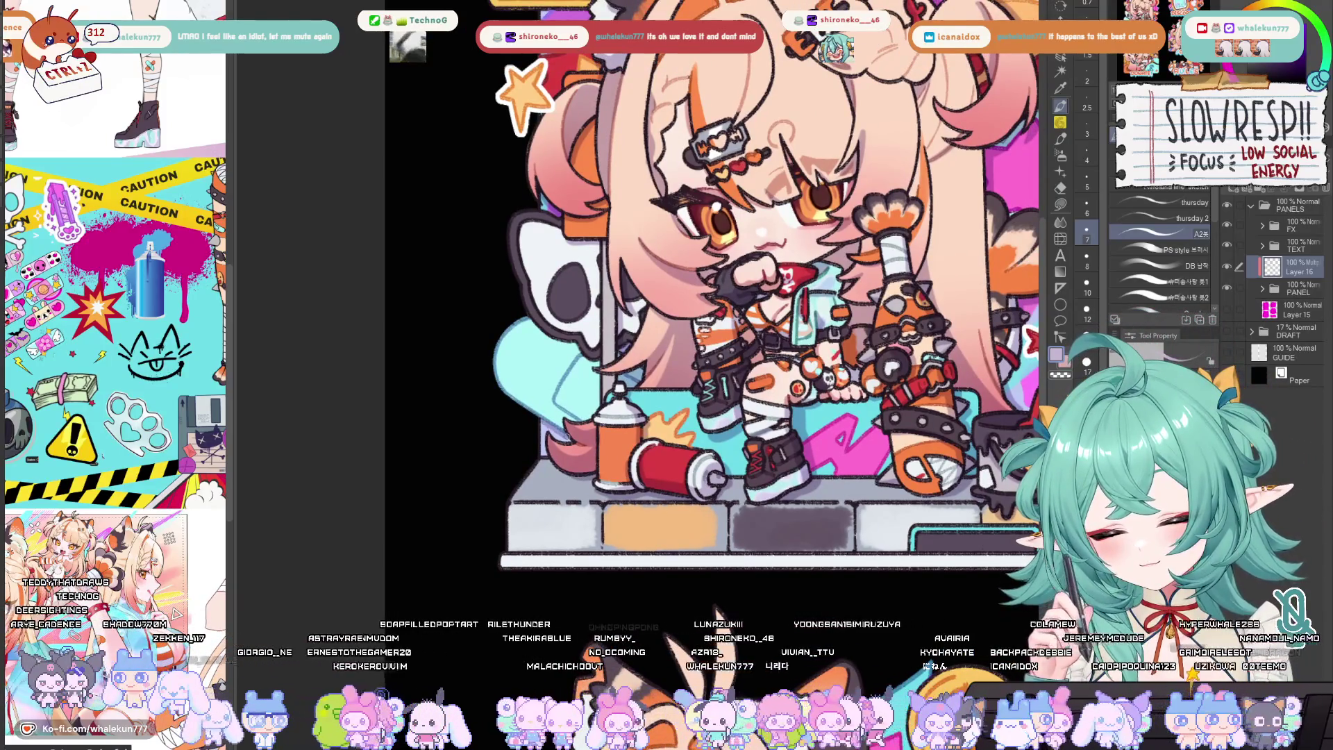
left_click_drag(581, 394, 552, 423)
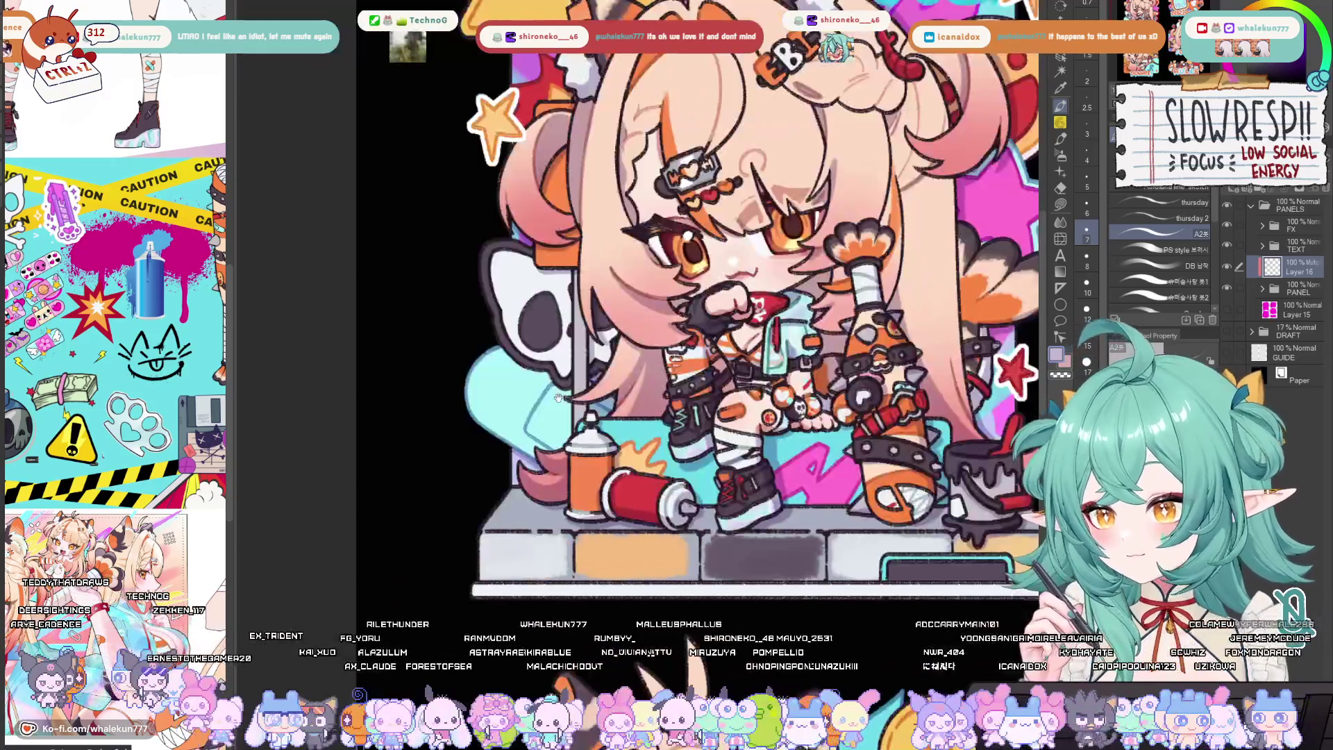
mouse_move(942, 563)
left_mouse_down()
mouse_move(789, 535)
mouse_move(902, 486)
mouse_move(819, 516)
mouse_move(843, 498)
left_mouse_up()
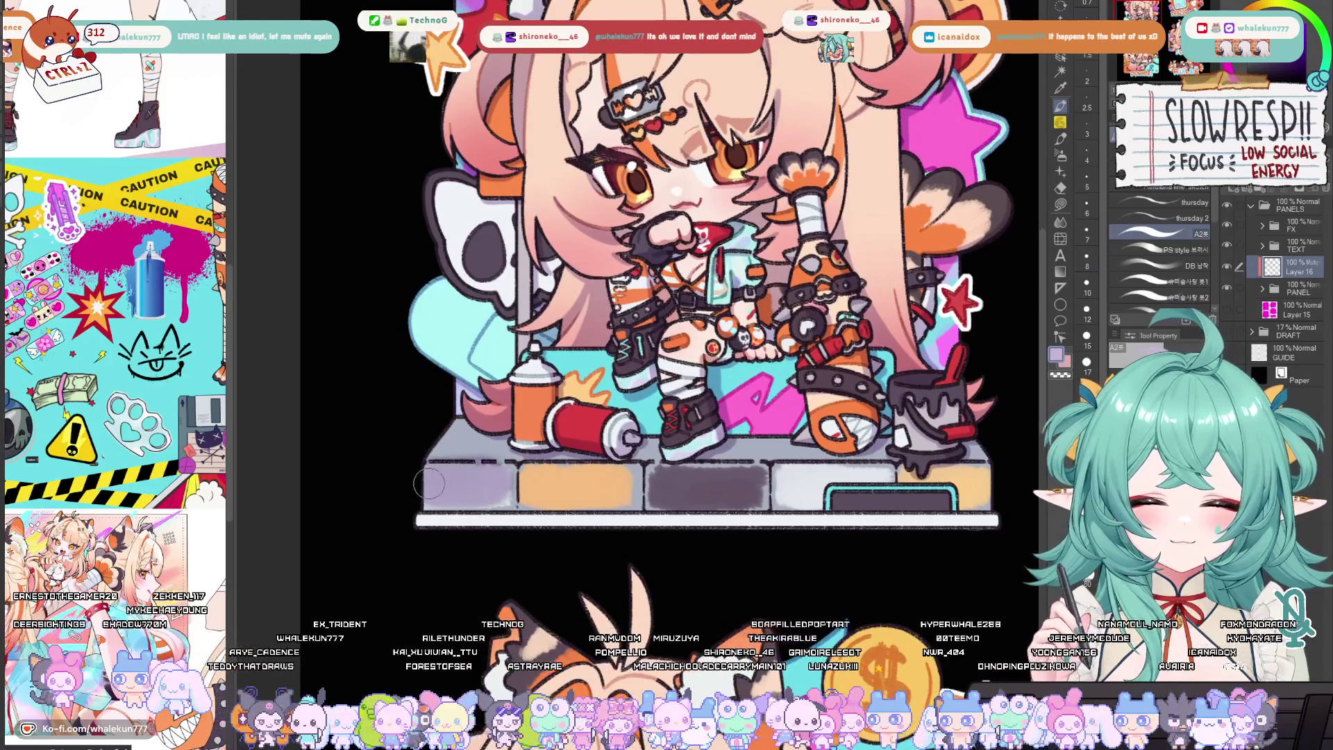
scroll(433, 479, "down", 4)
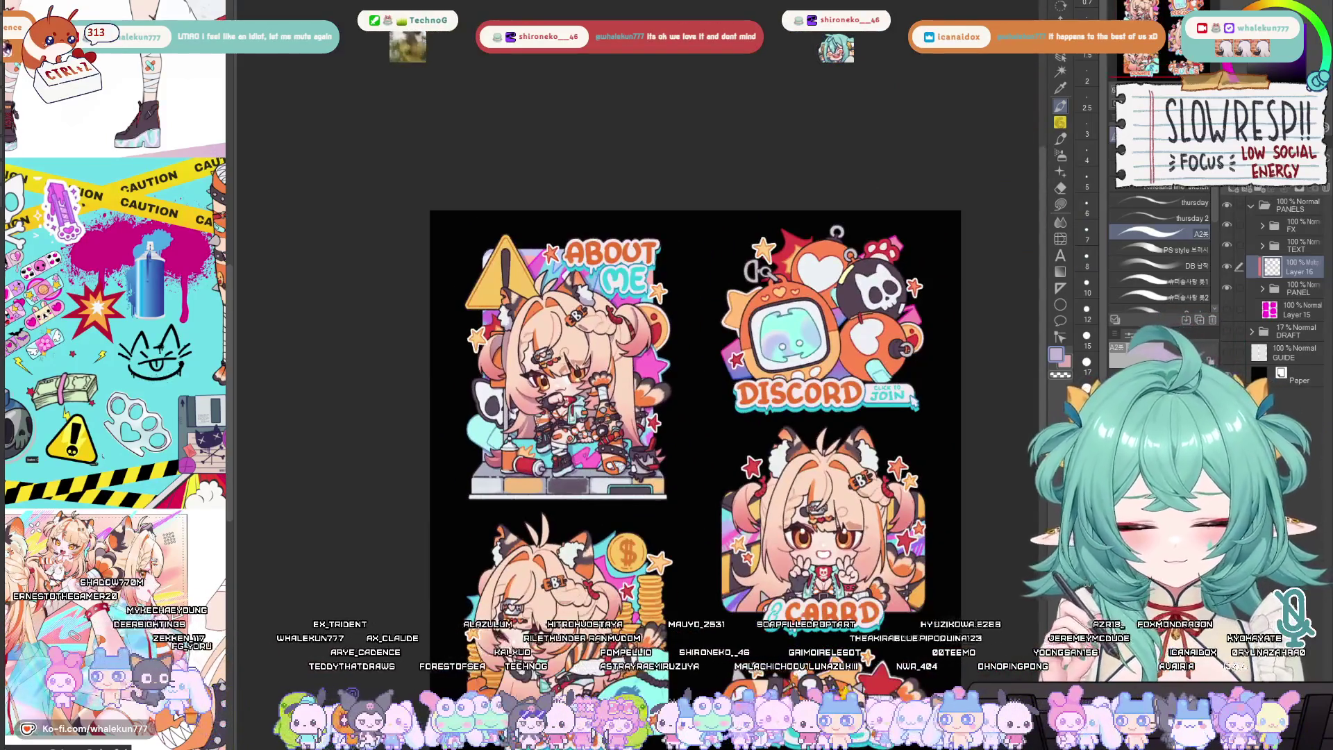
scroll(495, 465, "up", 4)
key("bracketleft")
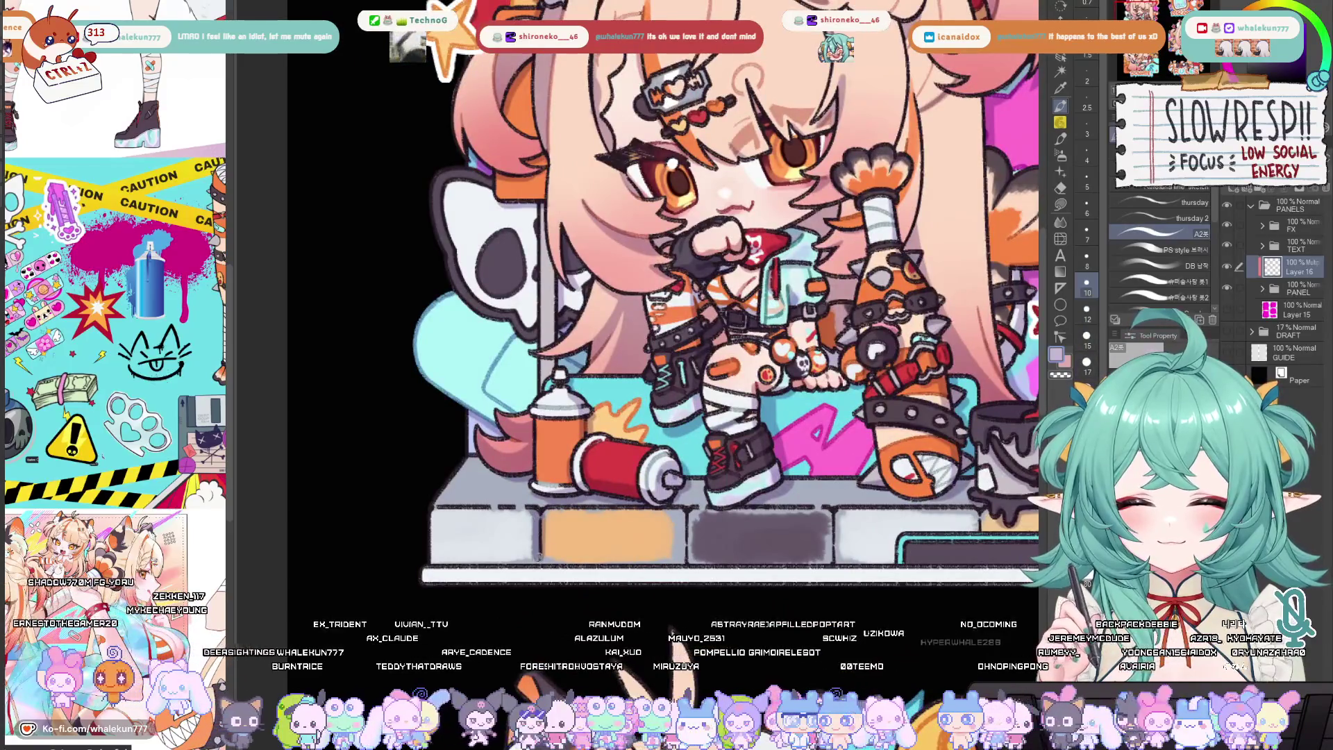
key("bracketleft")
left_click_drag(676, 517, 682, 566)
key("ctrl+z")
left_click_drag(677, 509, 684, 564)
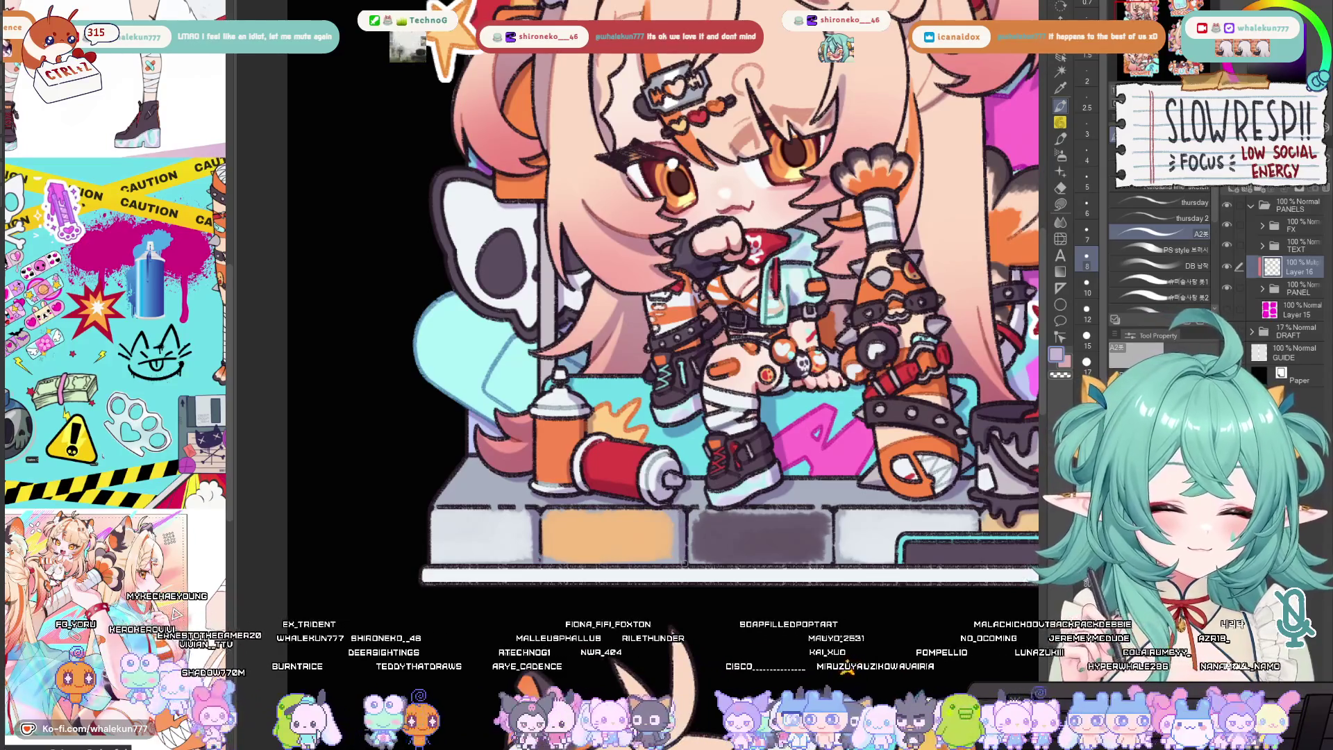
left_click_drag(832, 509, 836, 566)
mouse_move(902, 514)
left_mouse_down()
mouse_move(810, 502)
mouse_move(852, 522)
mouse_move(822, 520)
left_mouse_up()
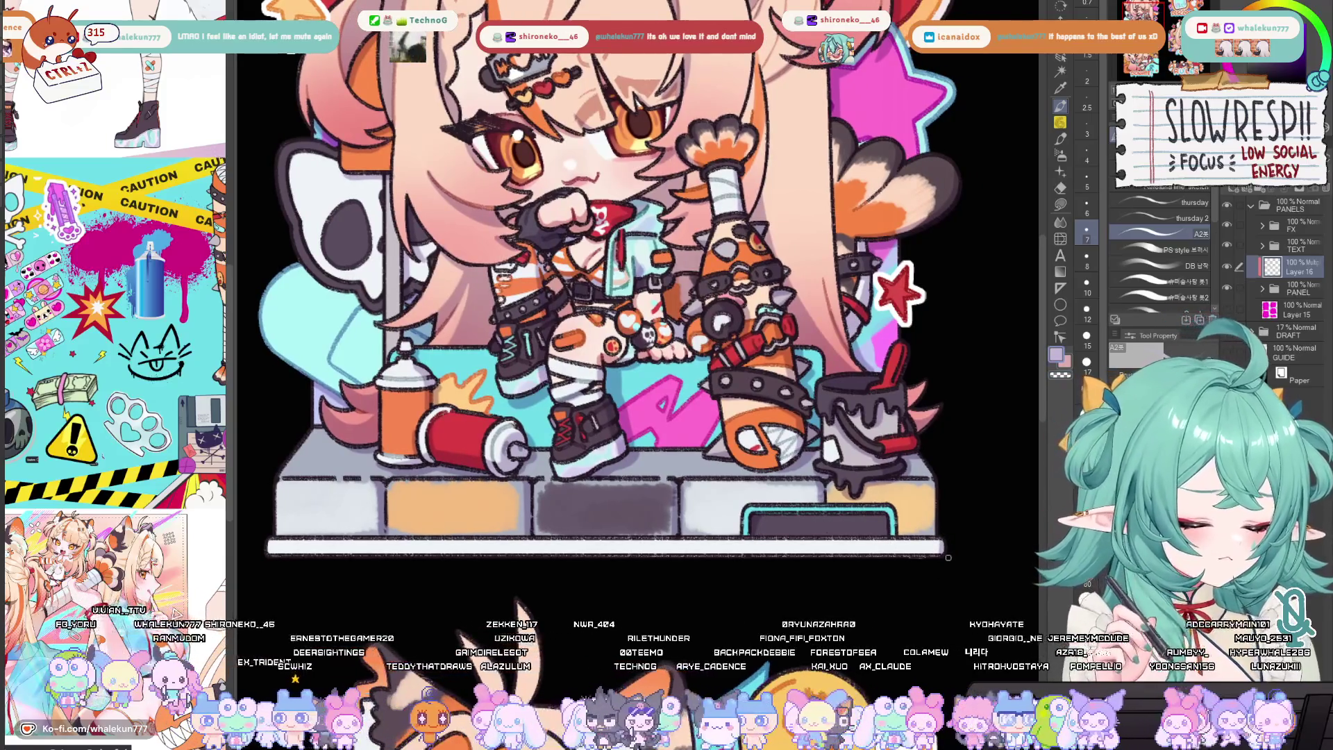
left_click_drag(947, 561, 934, 614)
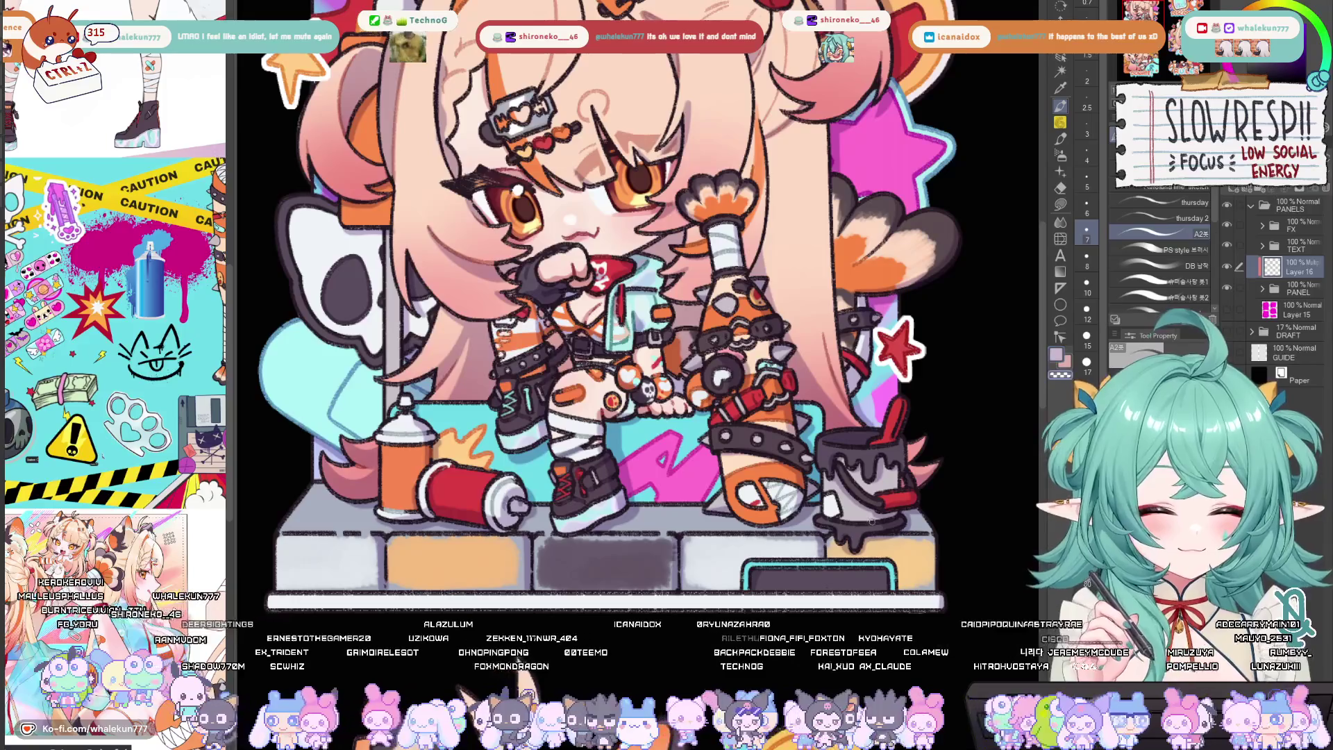
scroll(864, 496, "up", 4)
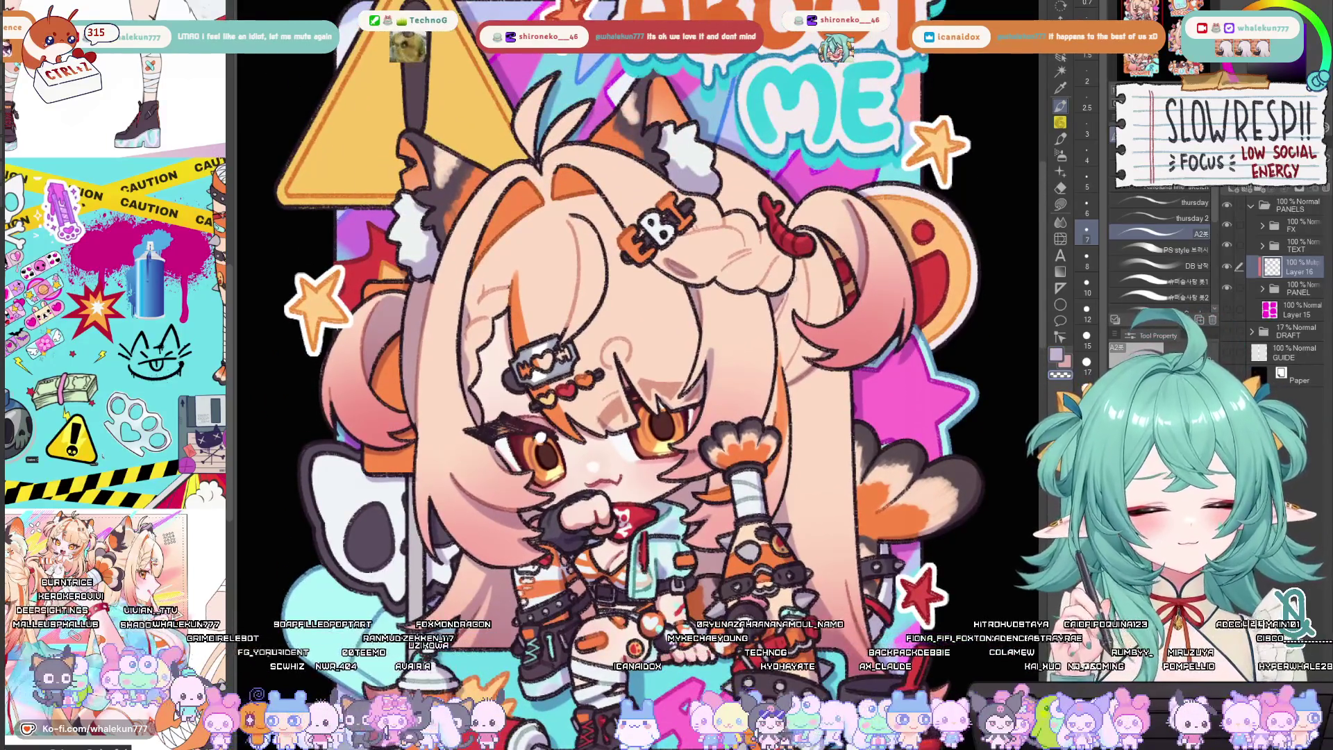
Zoom in and pan over the About Me character, recentering on its head, with a slightly smaller brush
scroll(809, 278, "up", 1)
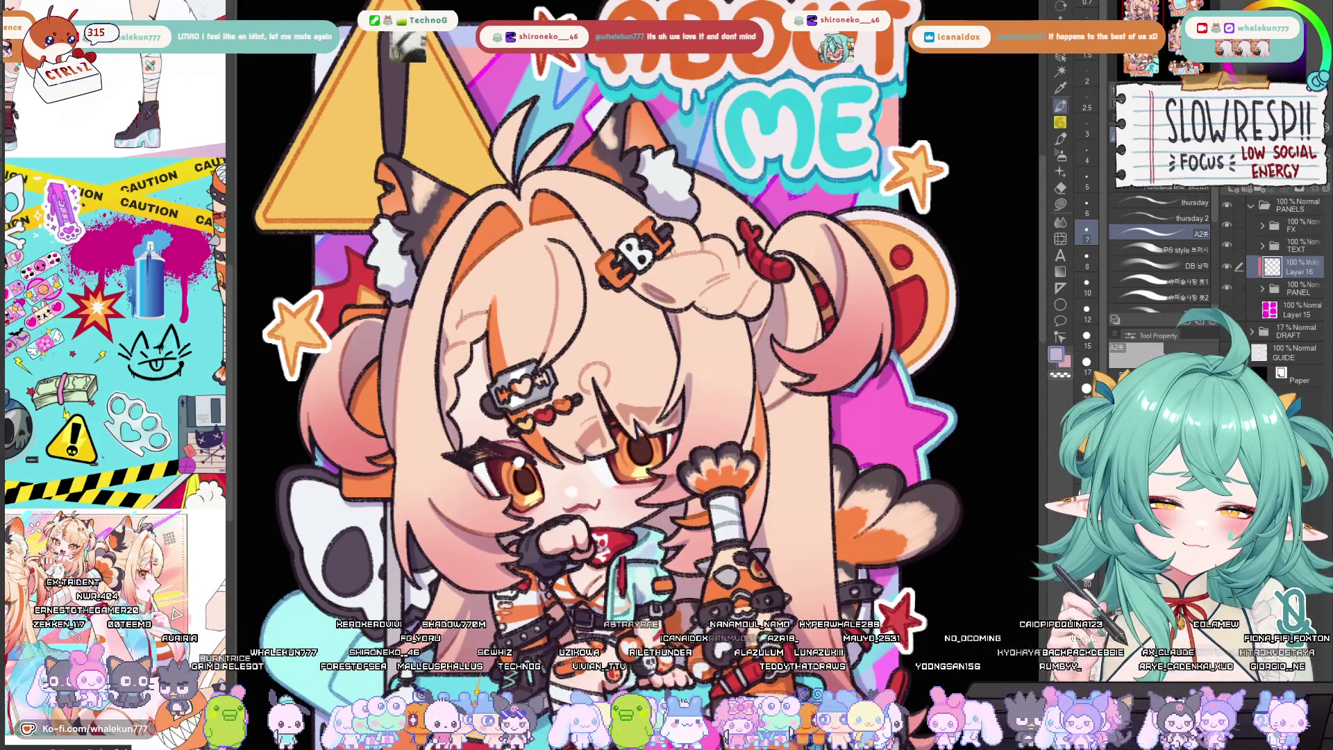
key("bracketleft")
key("bracketleft")
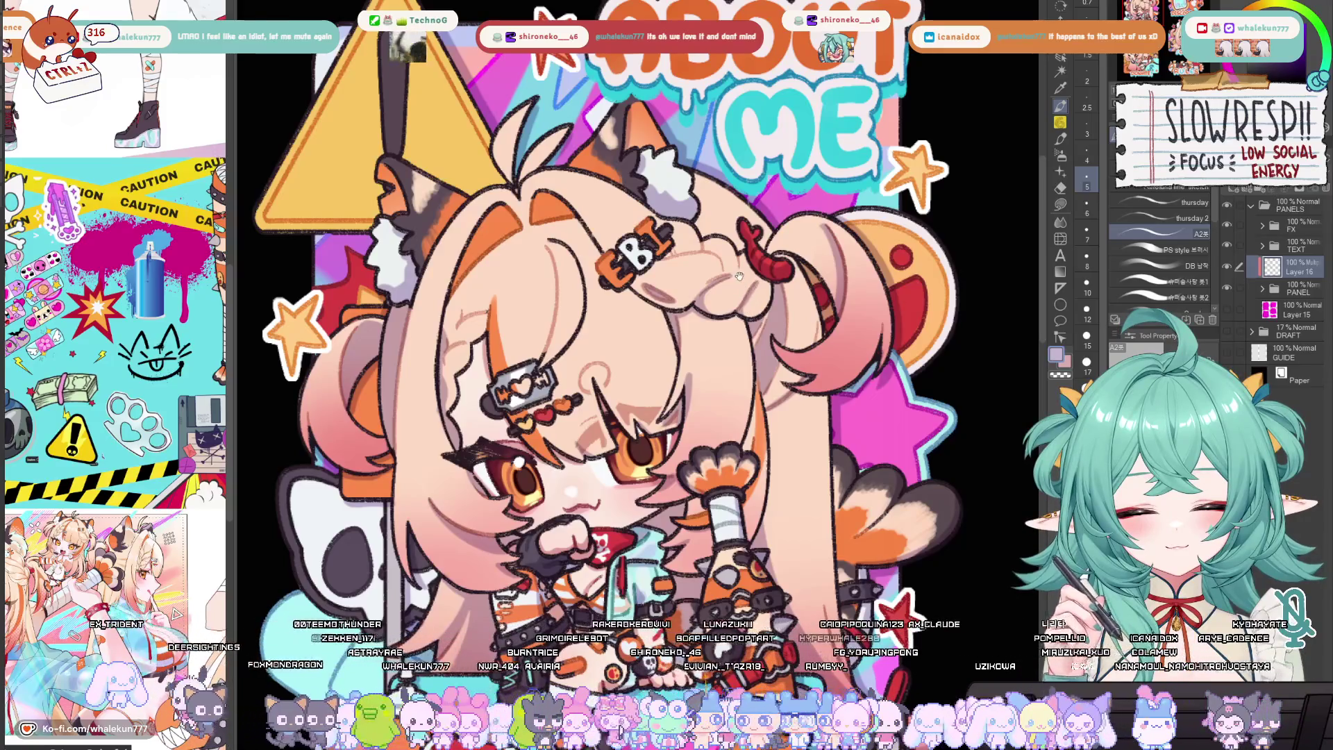
scroll(648, 300, "up", 1)
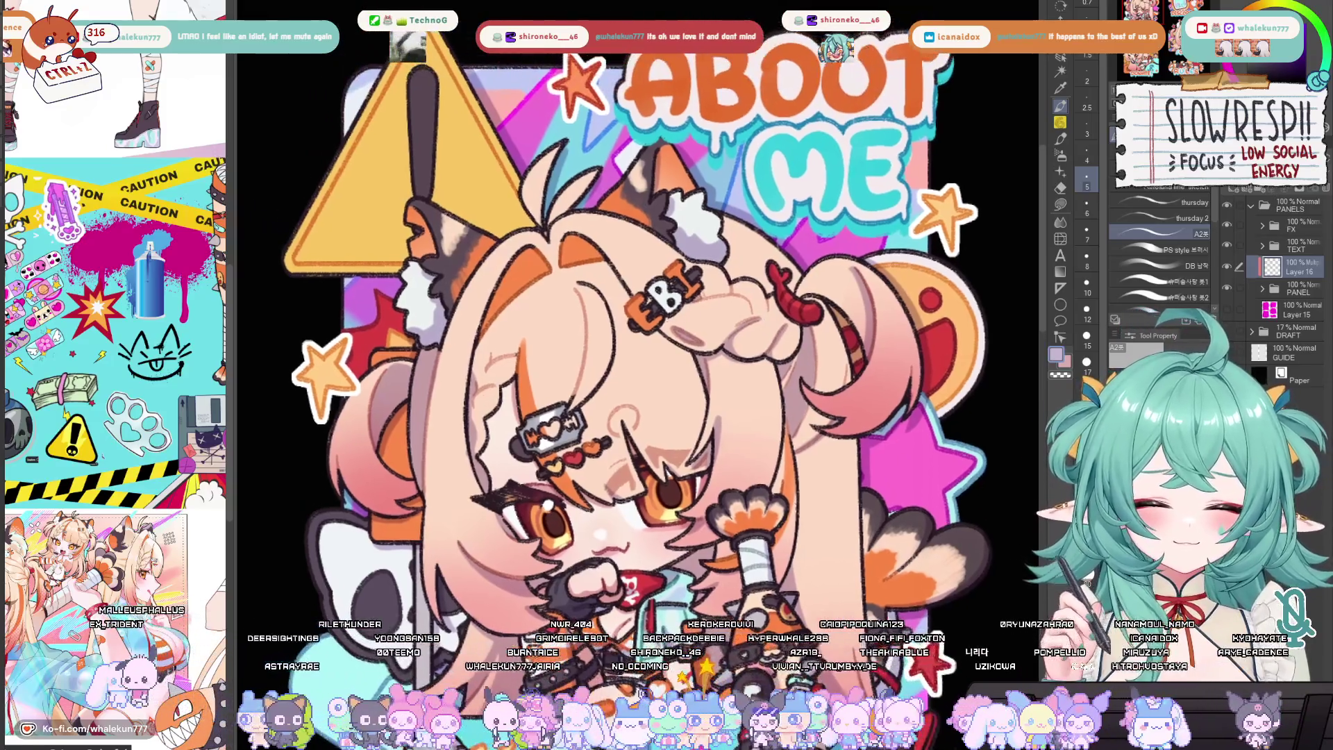
left_click_drag(667, 300, 688, 321)
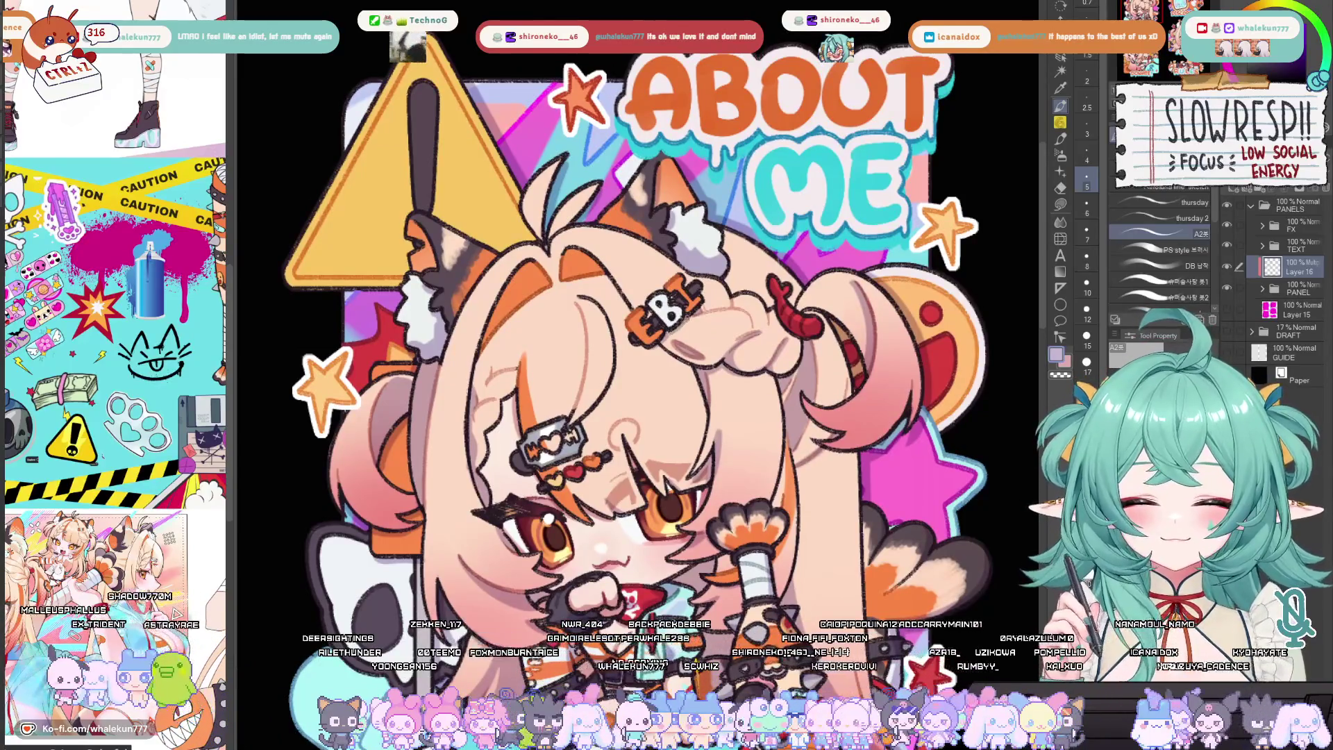
left_click_drag(649, 343, 717, 305)
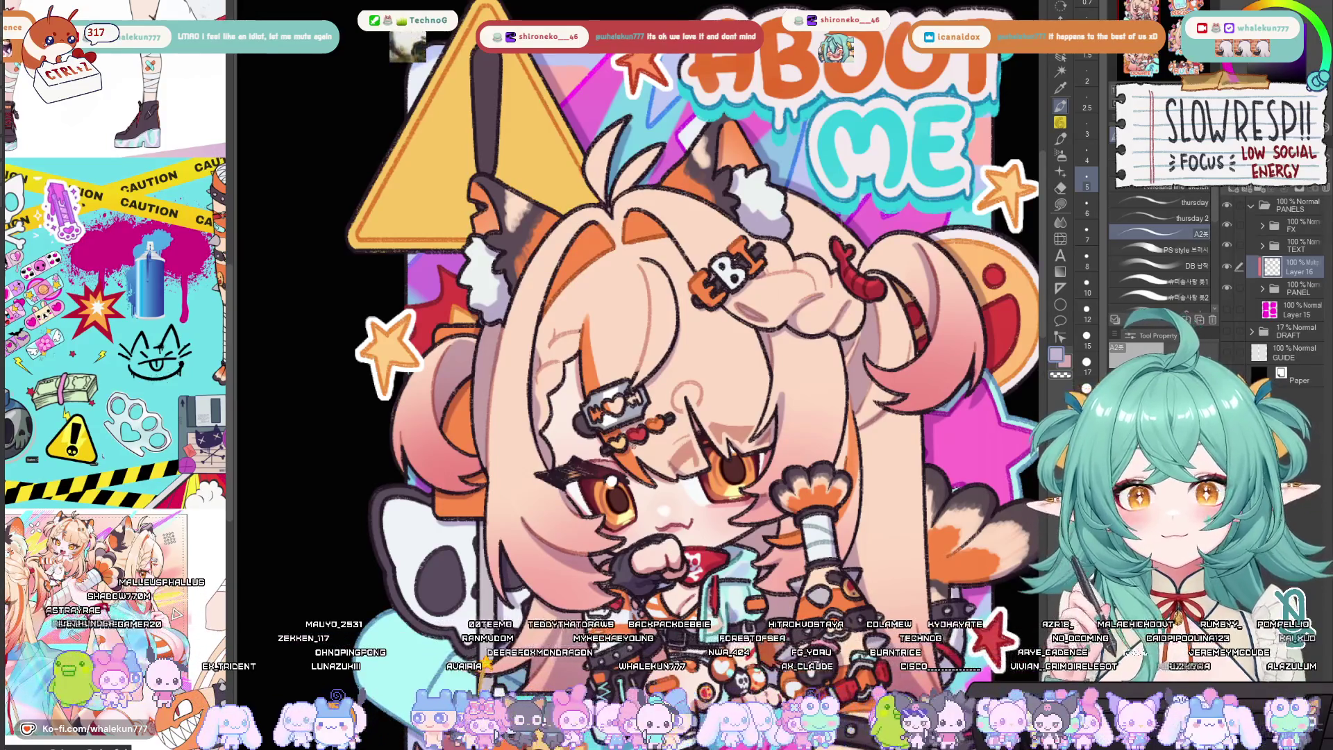
left_click_drag(677, 300, 648, 286)
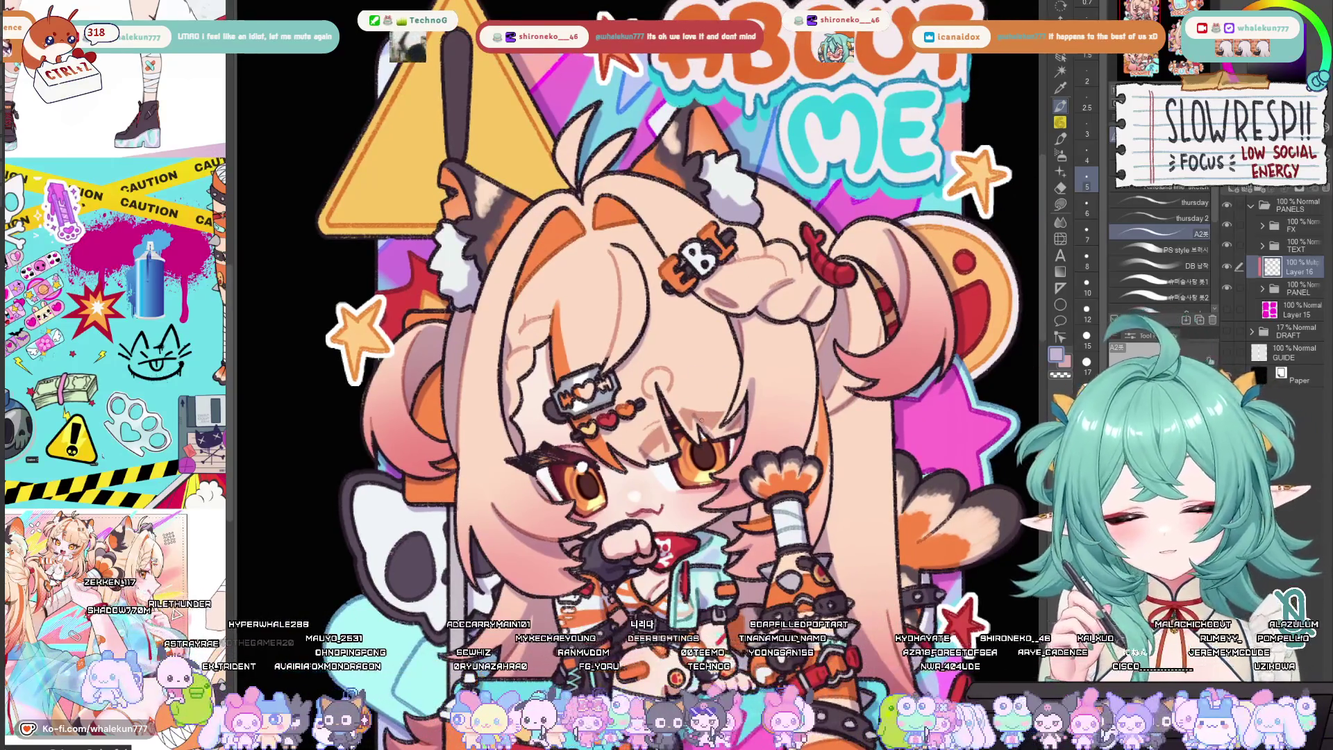
left_click_drag(698, 416, 656, 438)
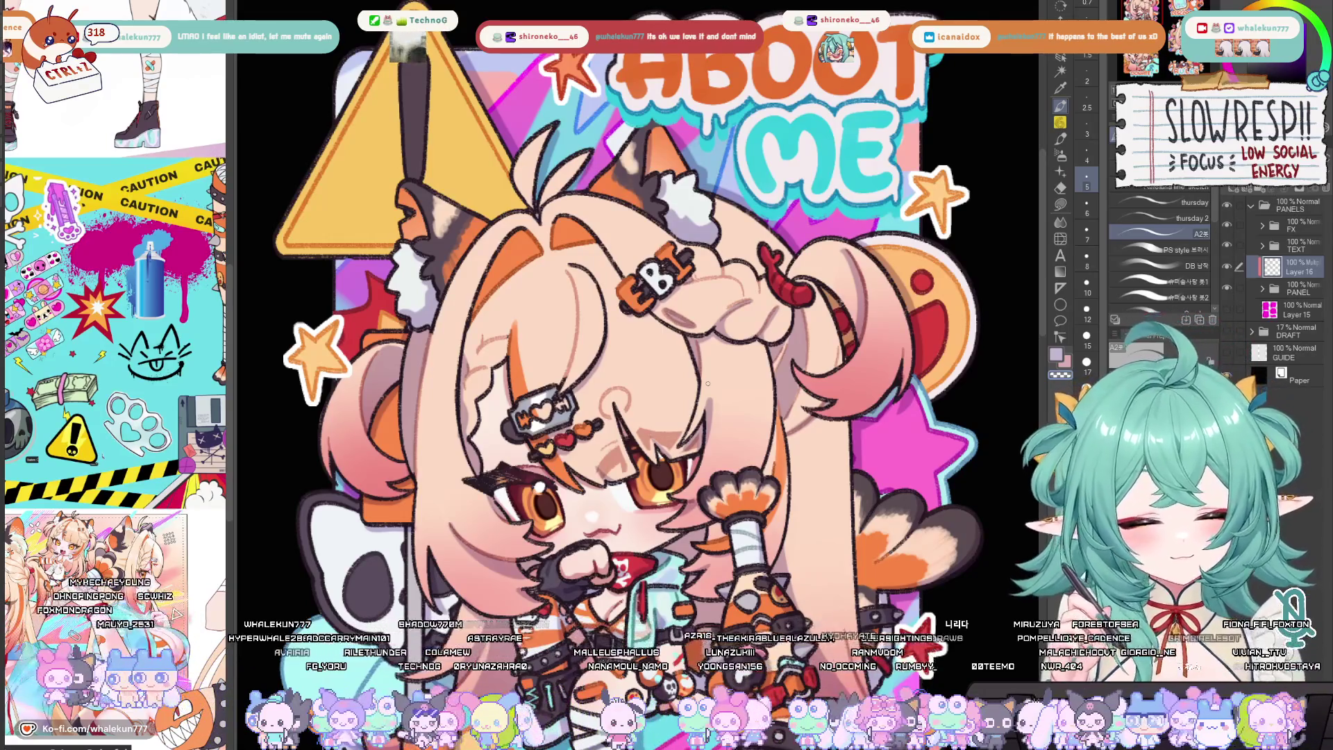
scroll(708, 383, "up", 2)
Mirror the canvas to check the drawing, shrink the brush two steps, and undo the last change
key("h")
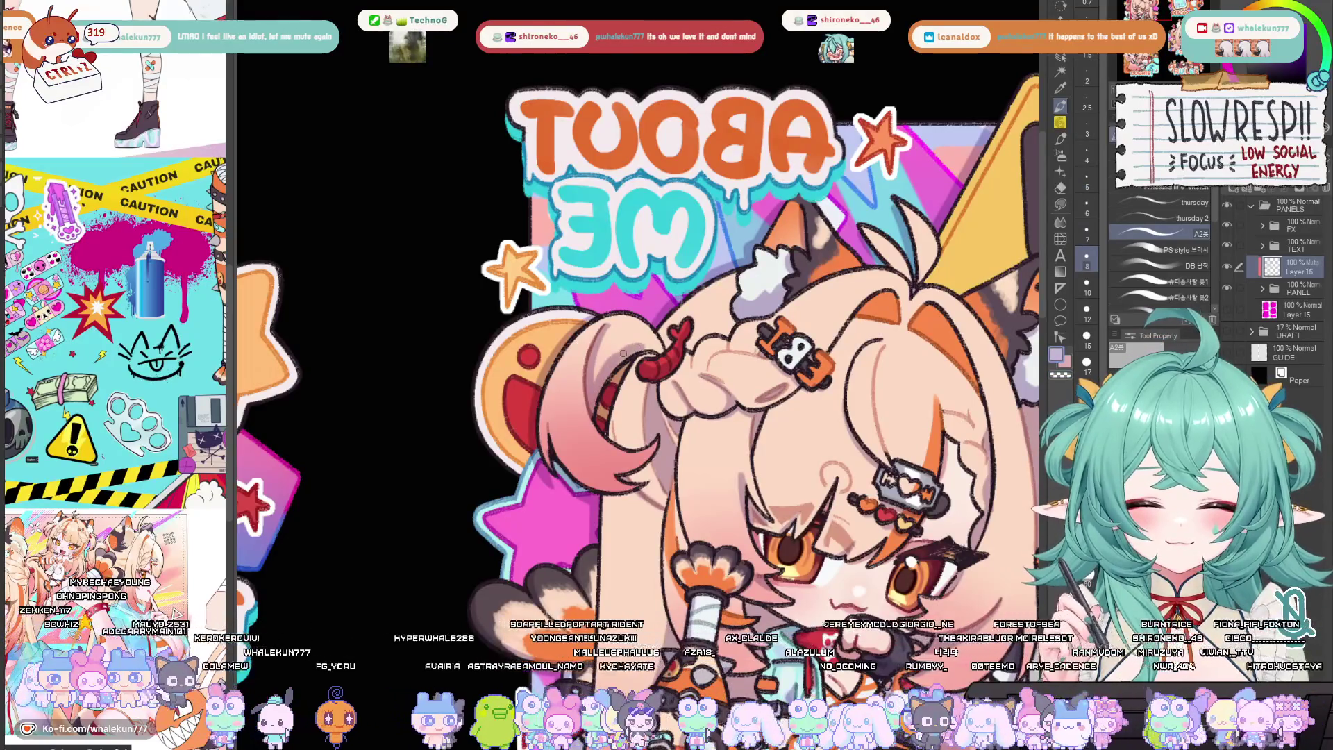
key("bracketleft")
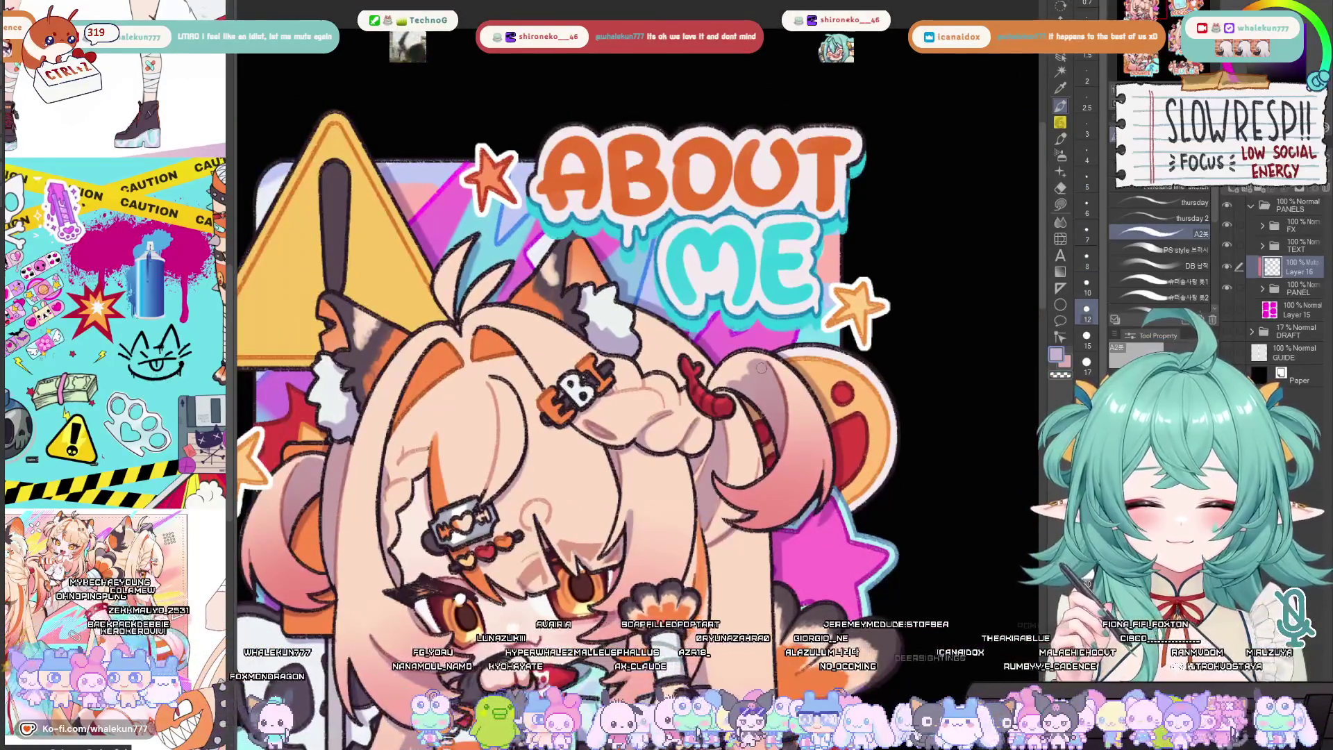
scroll(731, 380, "down", 3)
key("bracketleft")
key("bracketleft")
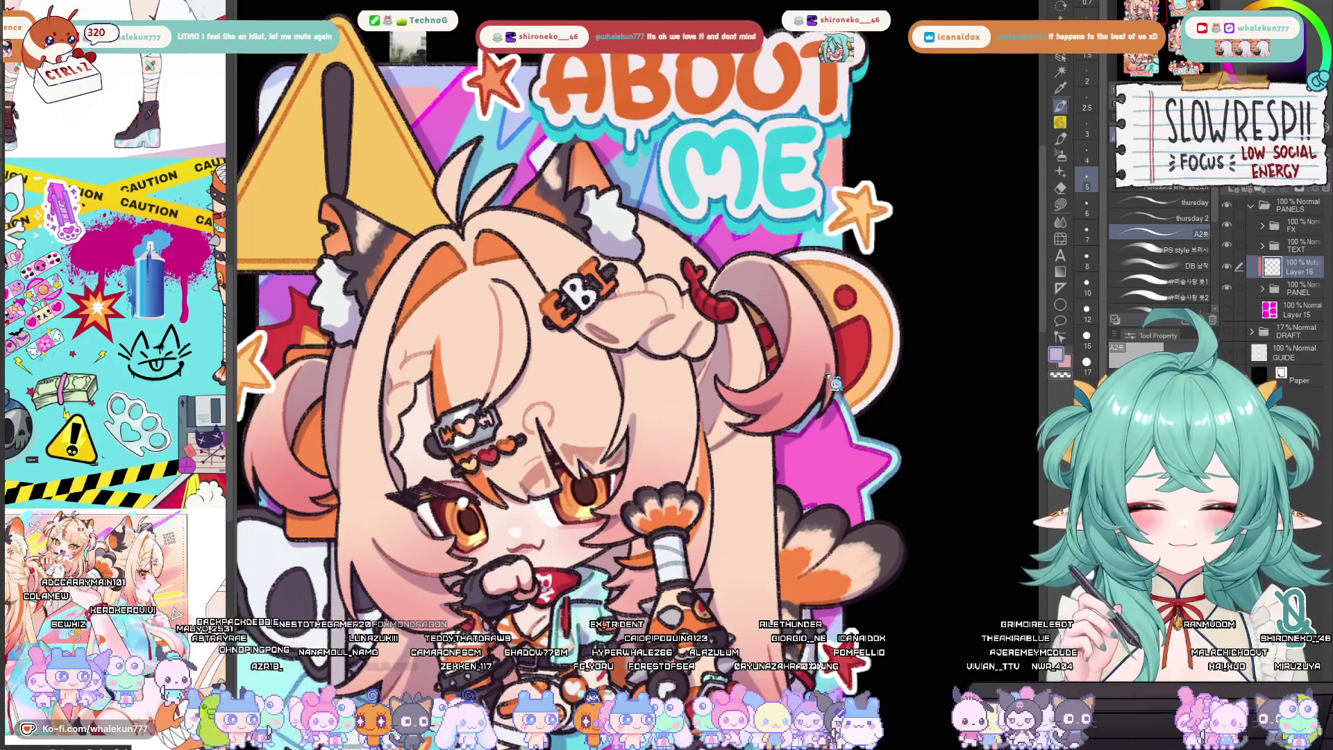
mouse_move(835, 356)
left_mouse_down()
mouse_move(827, 377)
mouse_move(883, 410)
left_mouse_up()
key("h")
key("h")
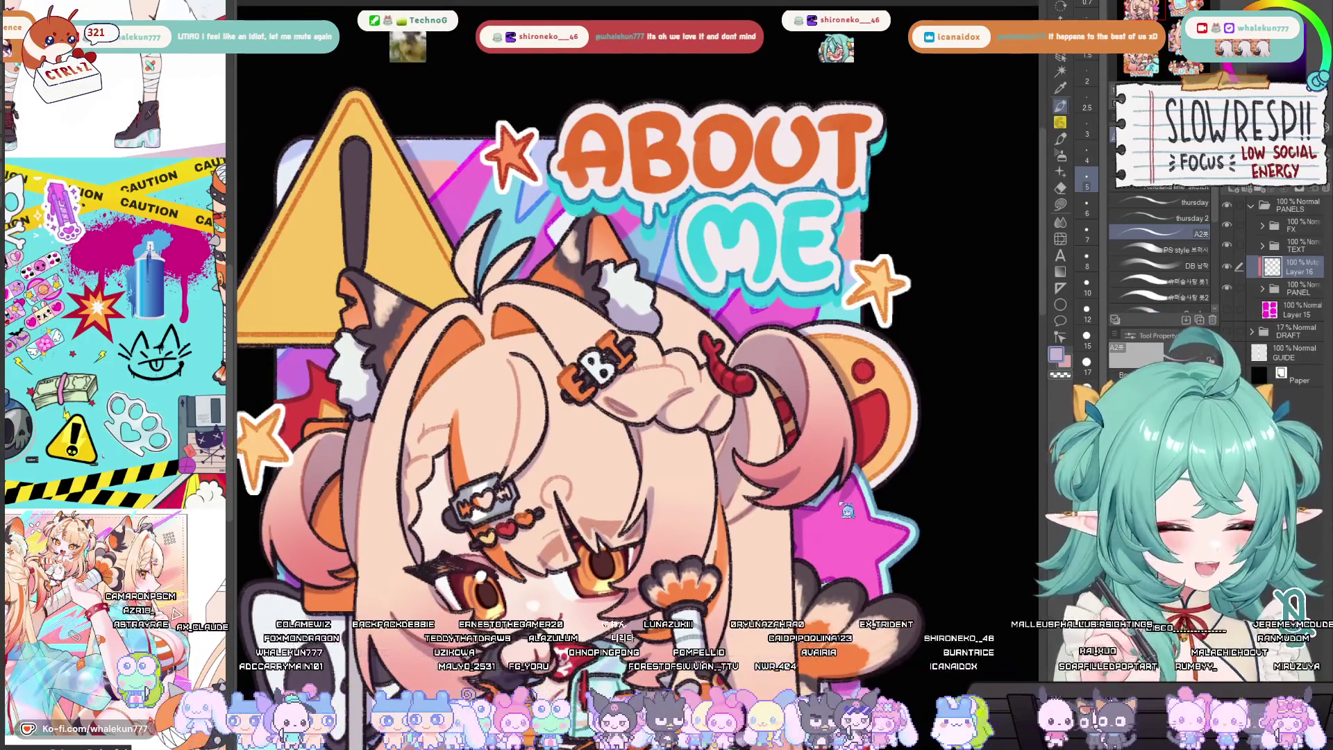
left_click_drag(853, 500, 849, 469)
key("ctrl+z")
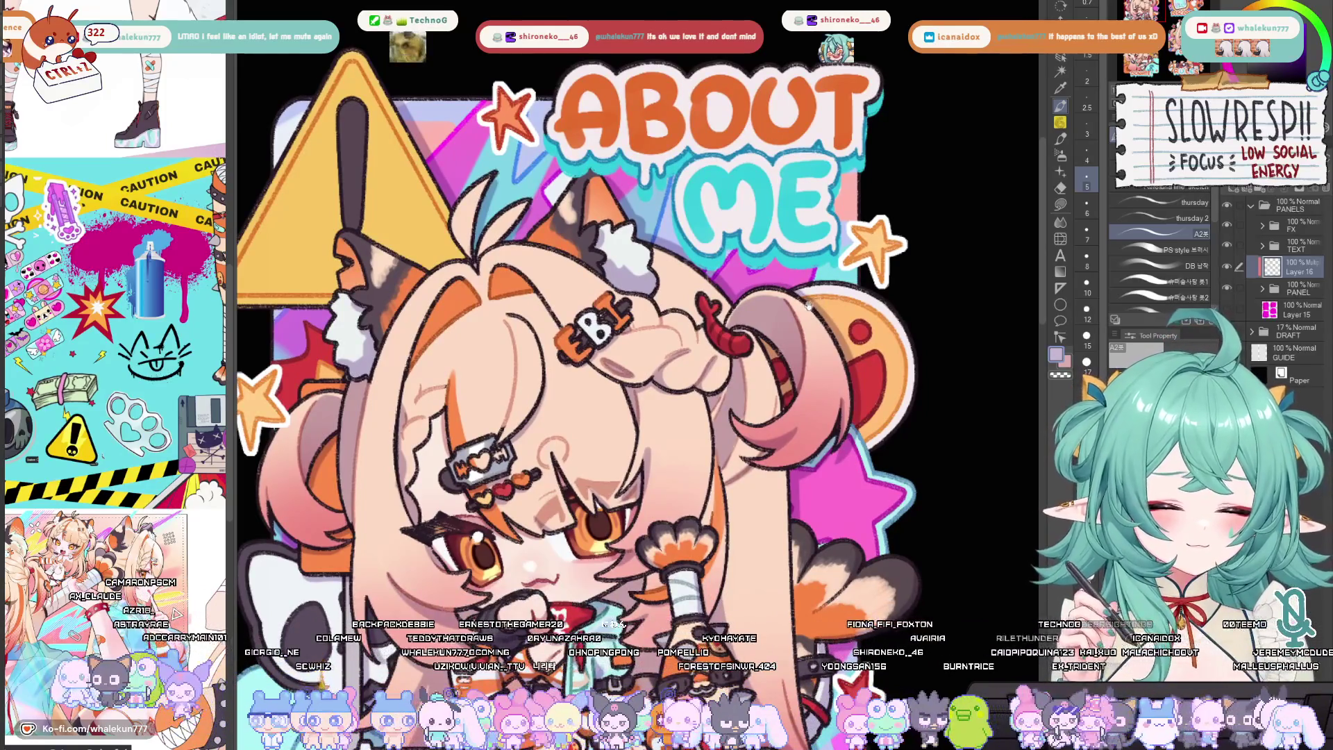
Bring the character sitting on the blocks into view and mirror it to check
left_click_drag(833, 308, 827, 218)
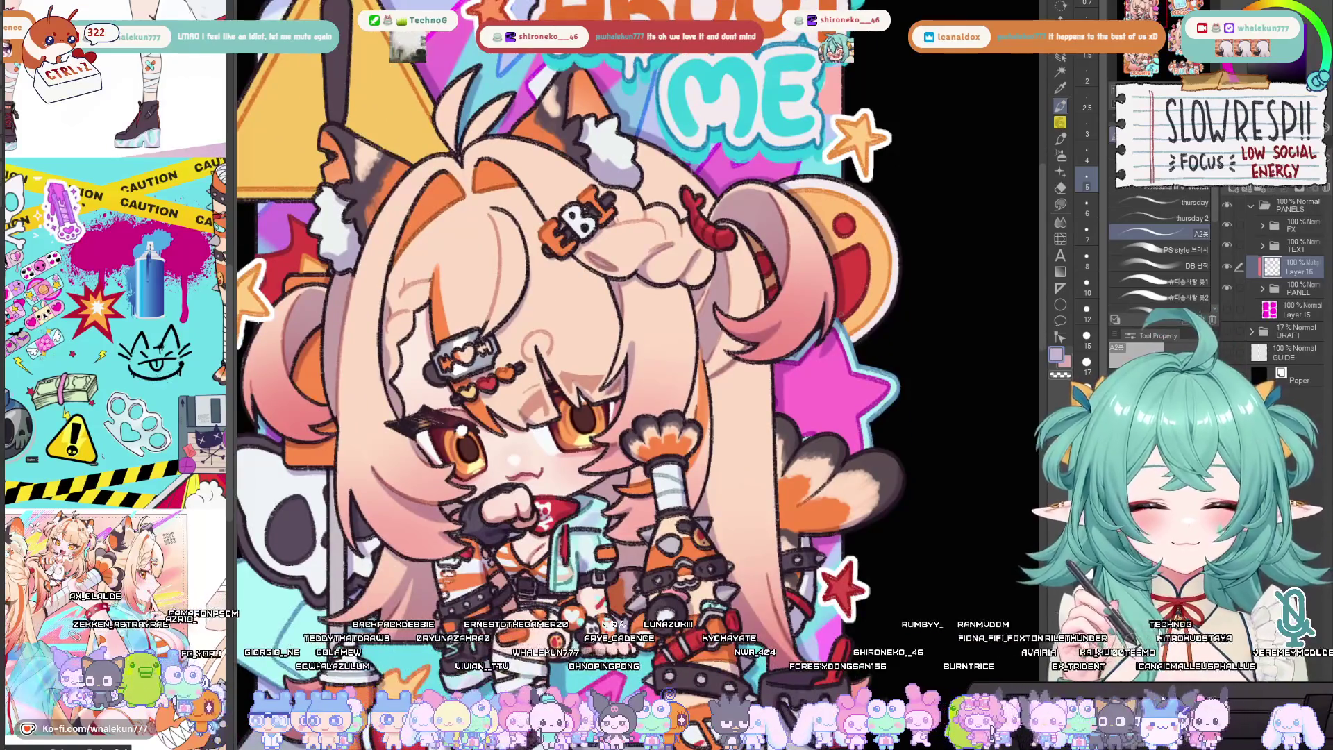
left_click_drag(865, 469, 865, 337)
left_click_drag(823, 506, 844, 471)
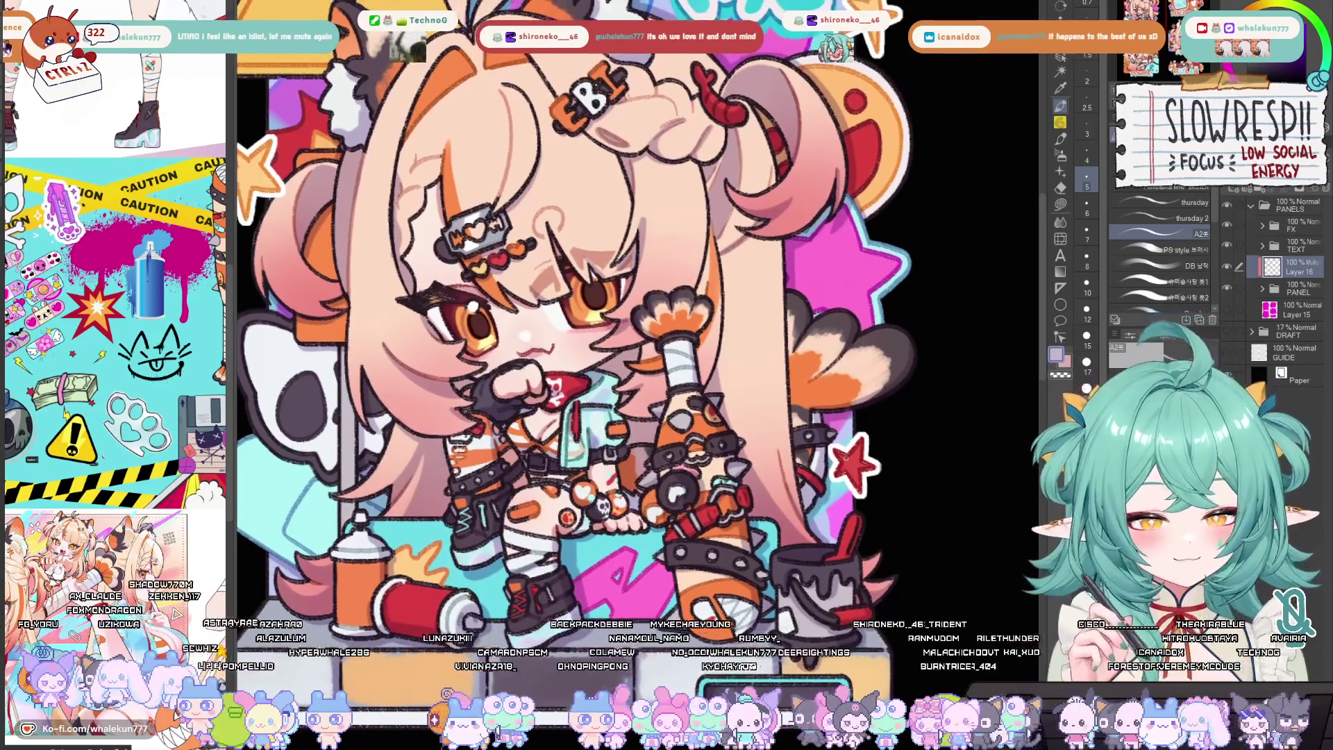
key("h")
key("h")
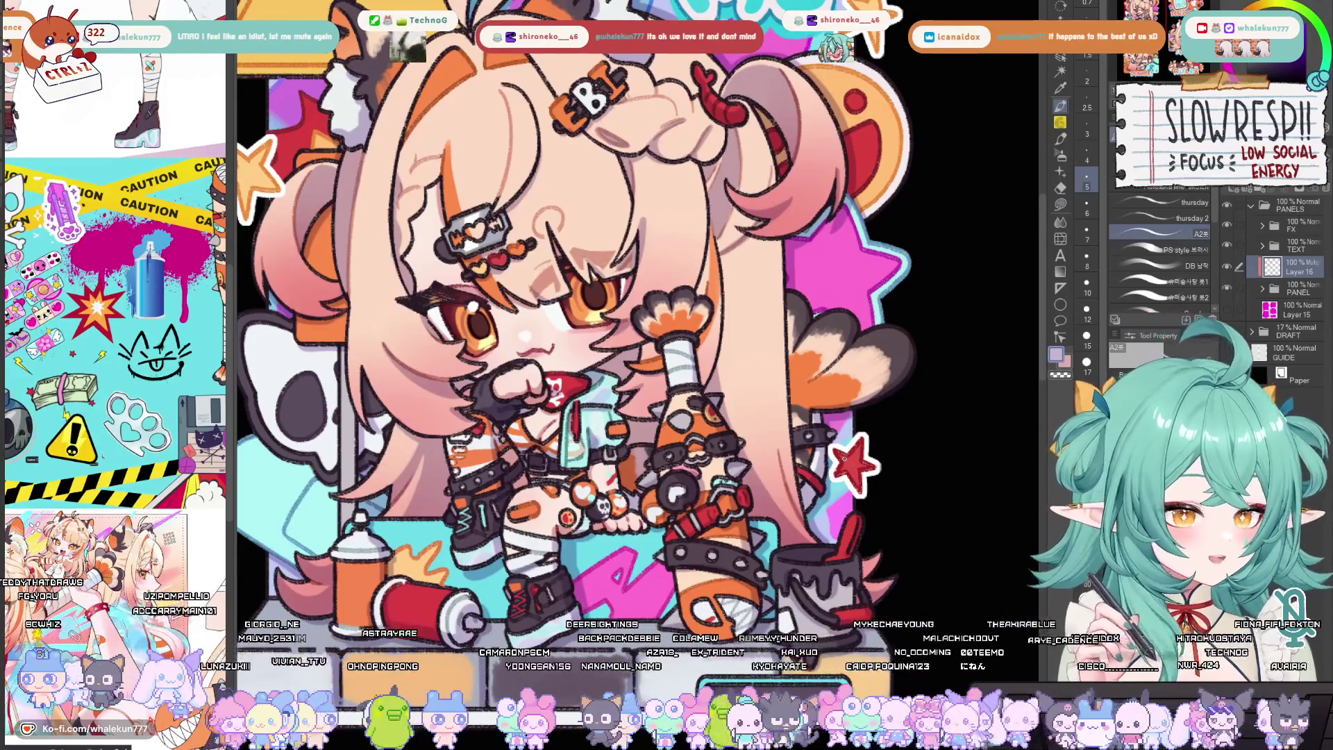
mouse_move(482, 426)
left_mouse_down()
mouse_move(634, 426)
mouse_move(515, 332)
left_mouse_up()
scroll(790, 477, "down", 5)
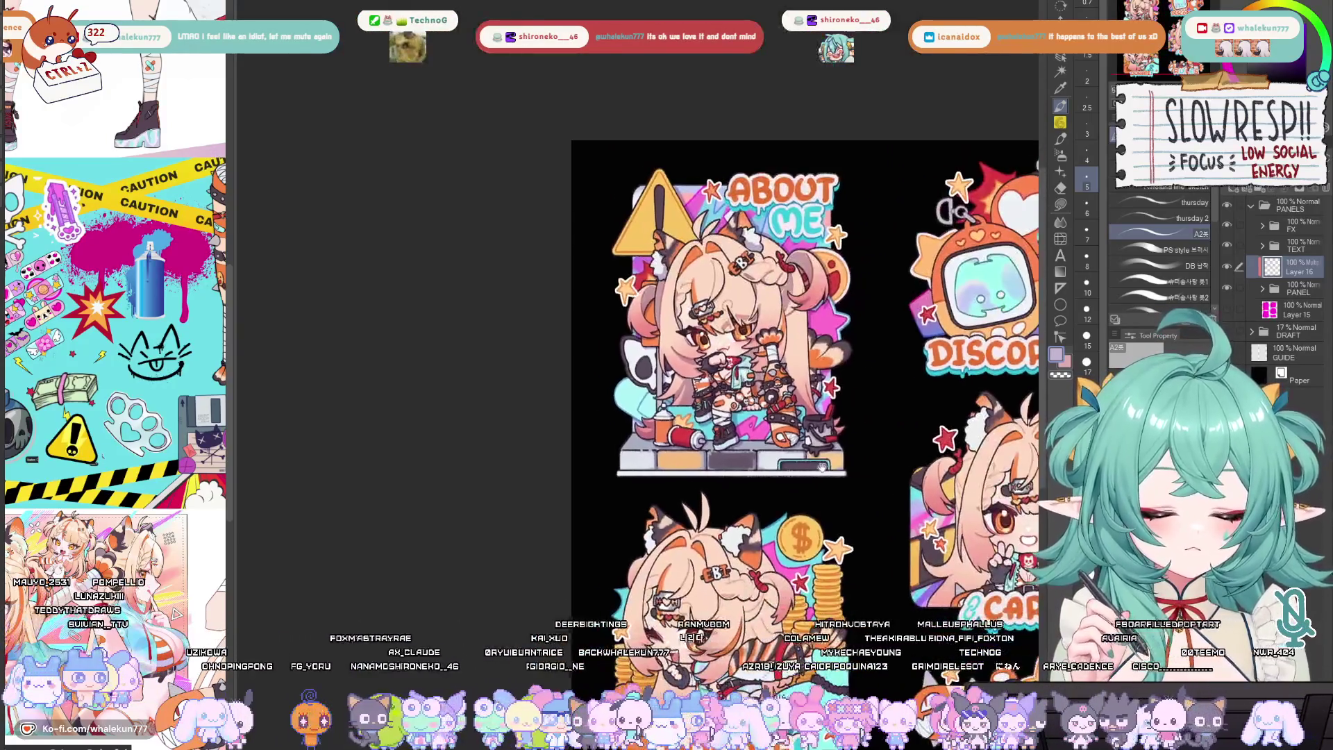
Zoom out to the whole panel sheet, then zoom into the Discord panel's tamagotchi and skull bomb
left_click_drag(846, 473, 790, 478)
mouse_move(790, 574)
left_mouse_down()
mouse_move(765, 551)
mouse_move(712, 550)
left_mouse_up()
scroll(765, 551, "down", 2)
scroll(739, 549, "up", 3)
scroll(739, 550, "down", 2)
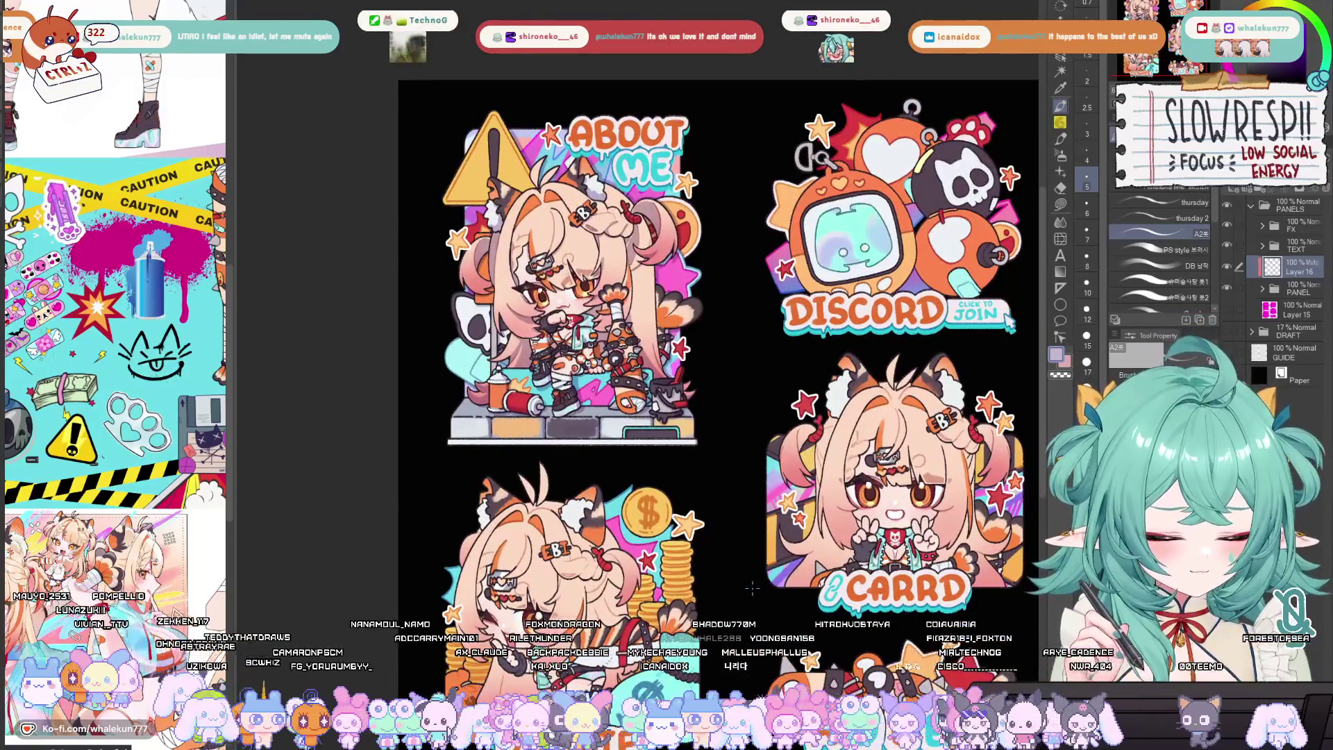
scroll(739, 550, "up", 4)
scroll(597, 318, "up", 3)
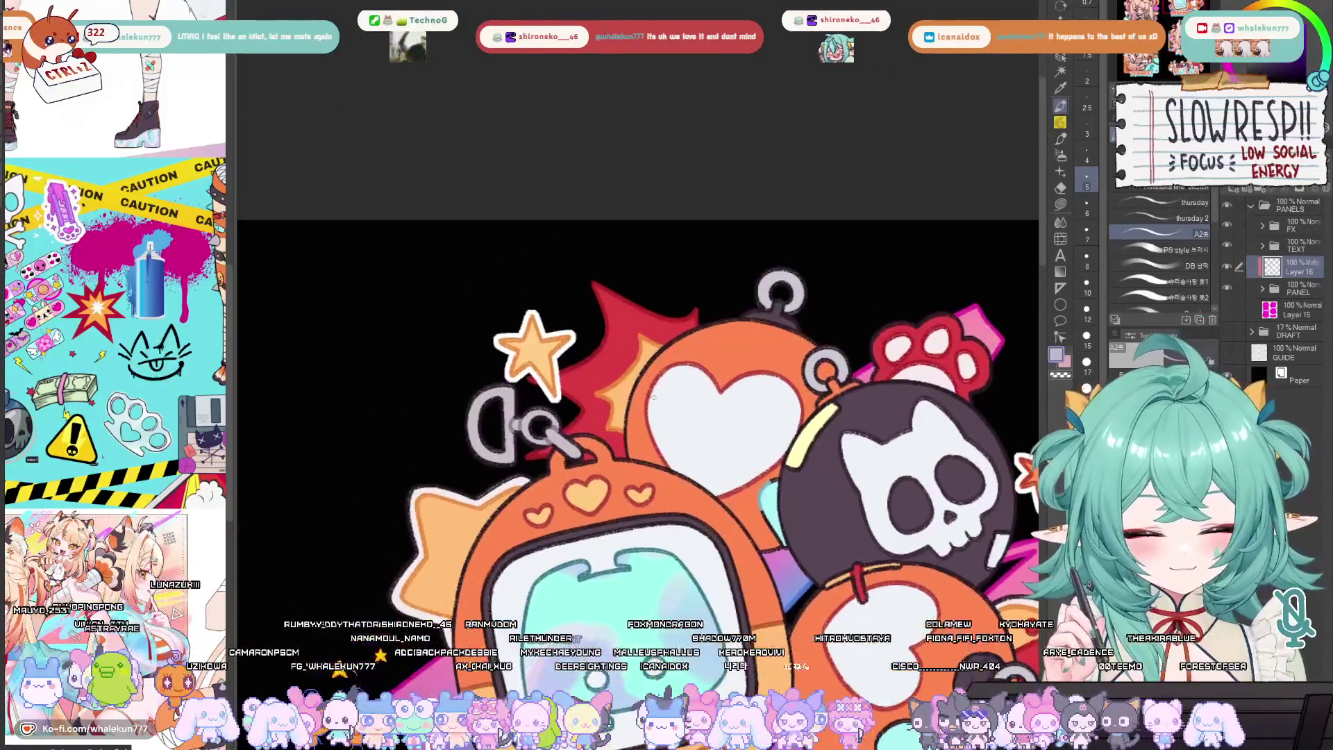
Frame the tamagotchi and skull bomb closely and enlarge the brush one step
left_click_drag(654, 384, 636, 376)
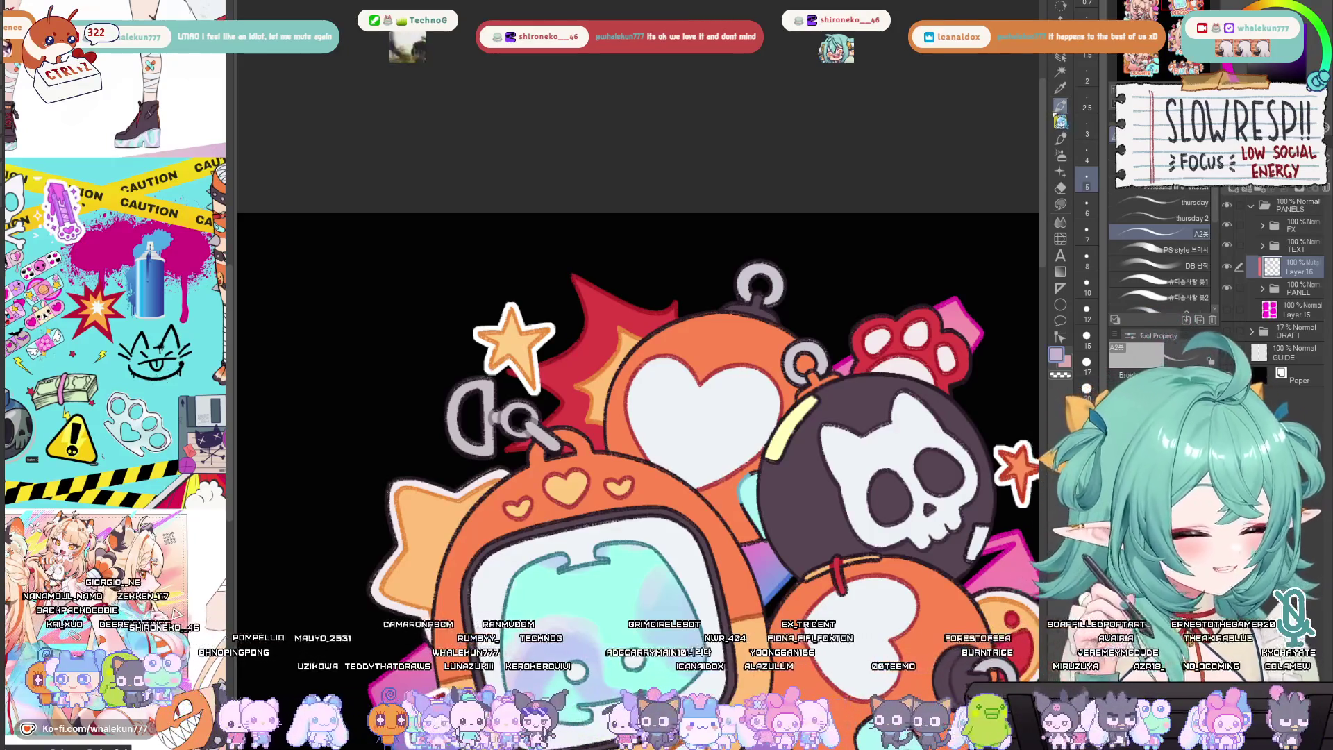
scroll(750, 664, "up", 2)
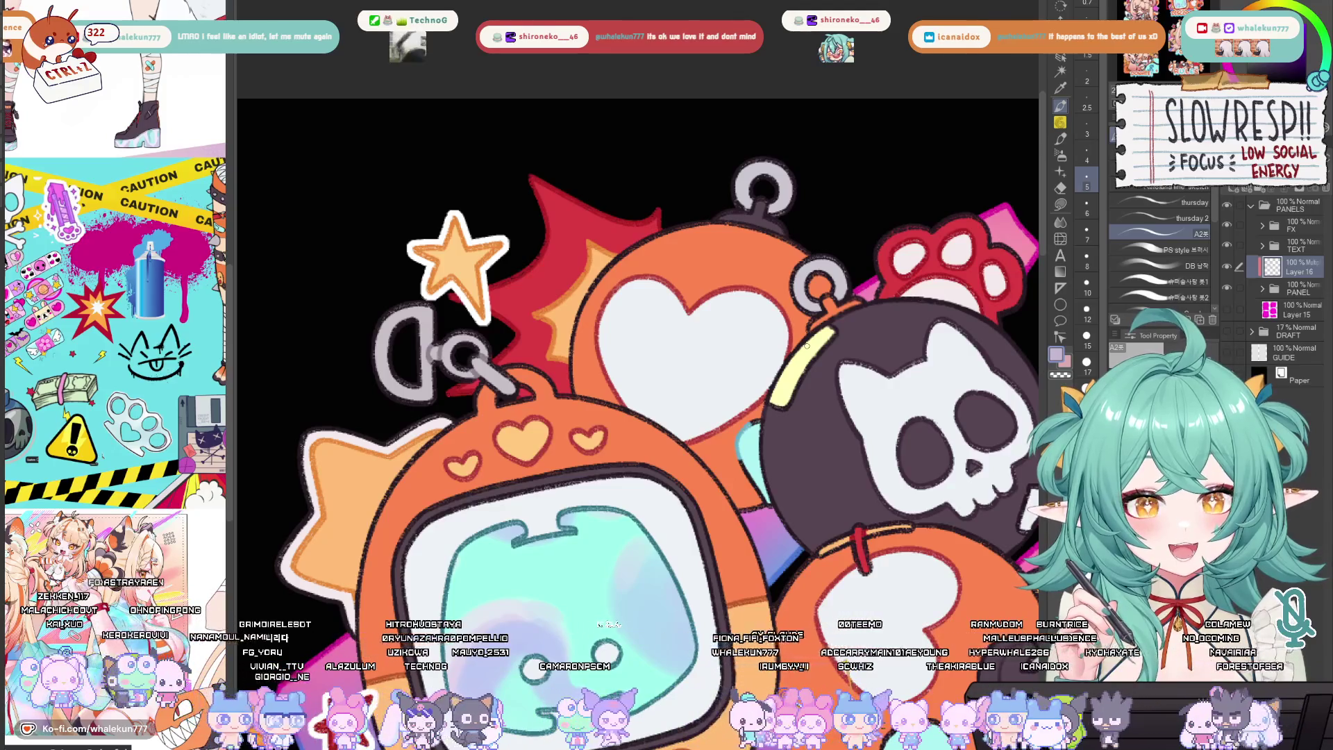
left_click_drag(811, 320, 791, 348)
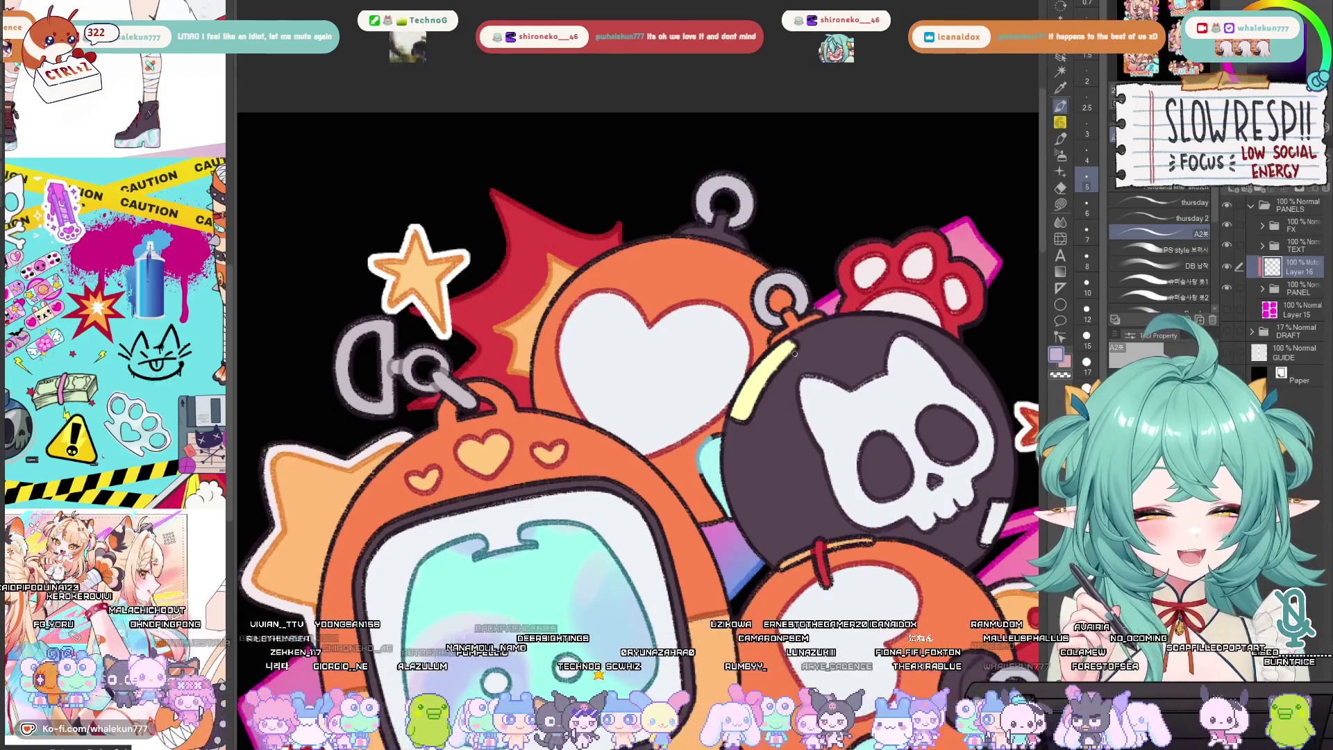
scroll(809, 310, "up", 2)
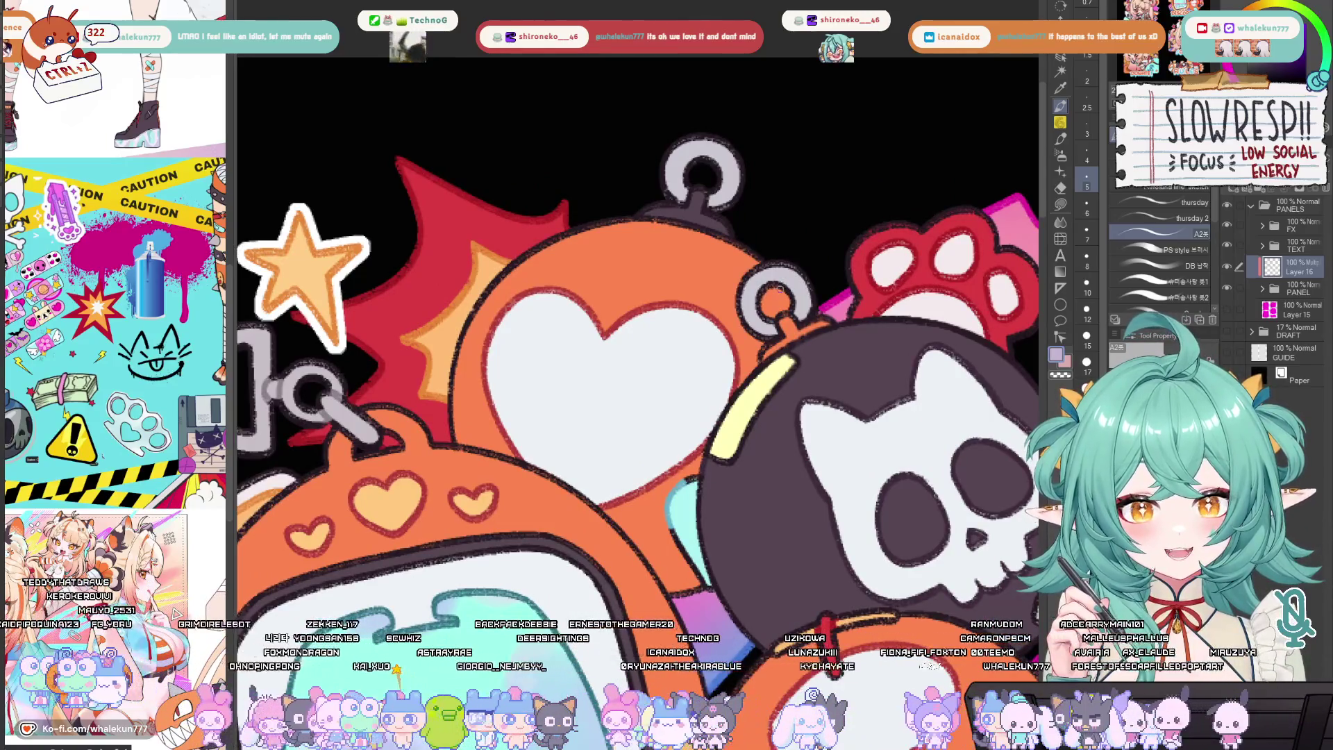
key("bracketright")
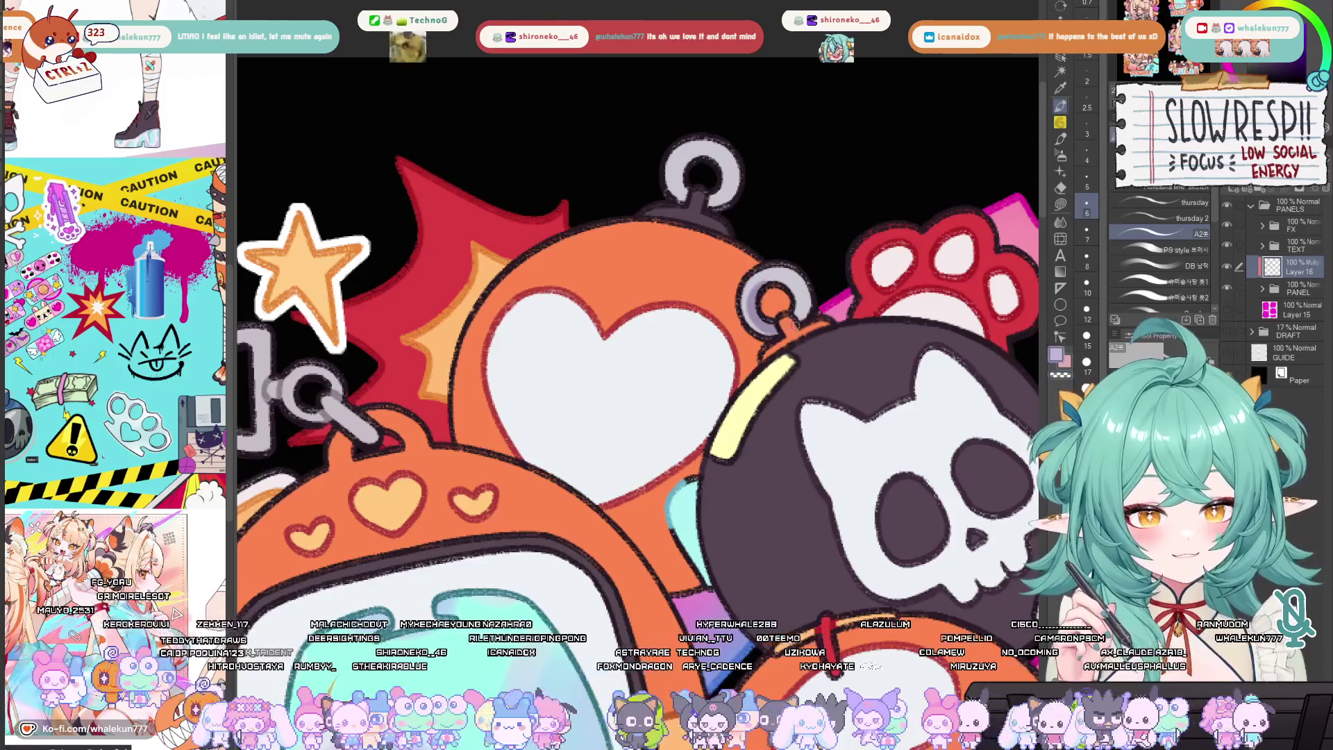
scroll(794, 324, "down", 2)
scroll(764, 321, "down", 1)
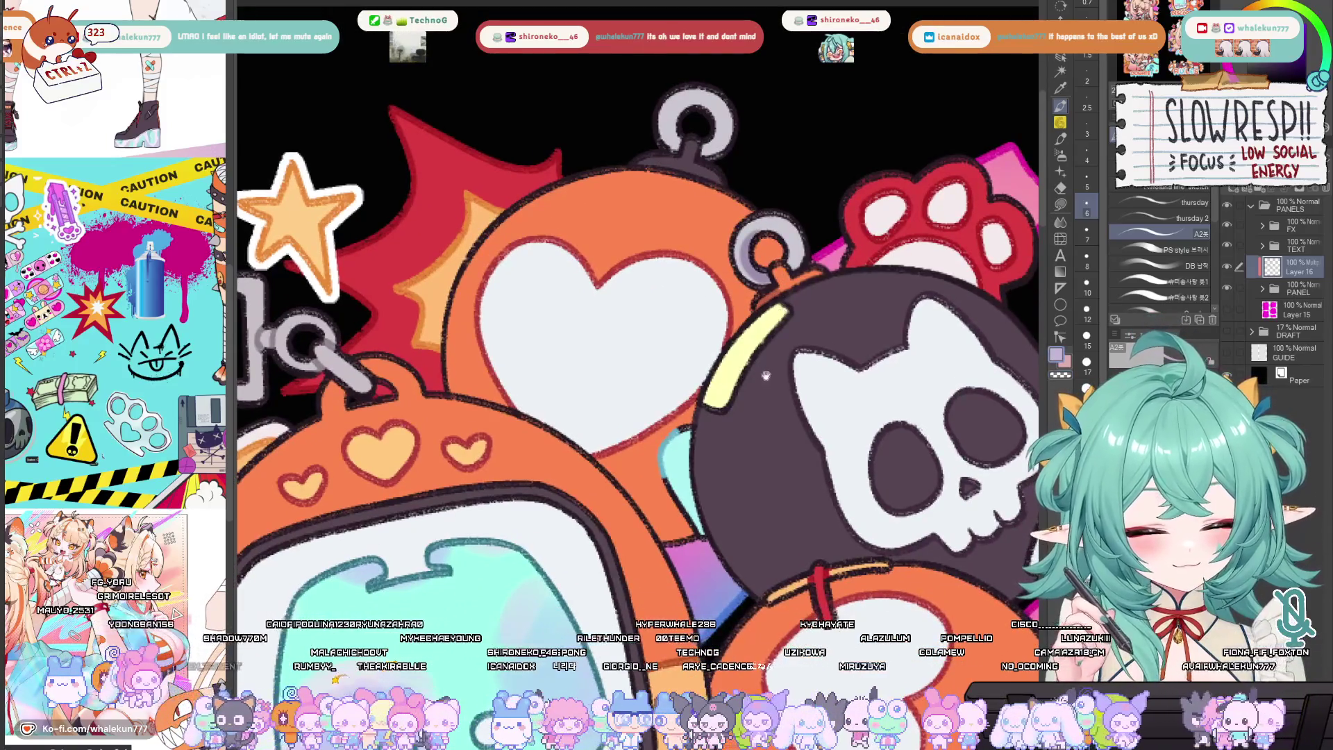
scroll(762, 372, "down", 1)
scroll(753, 354, "down", 2)
scroll(740, 327, "up", 1)
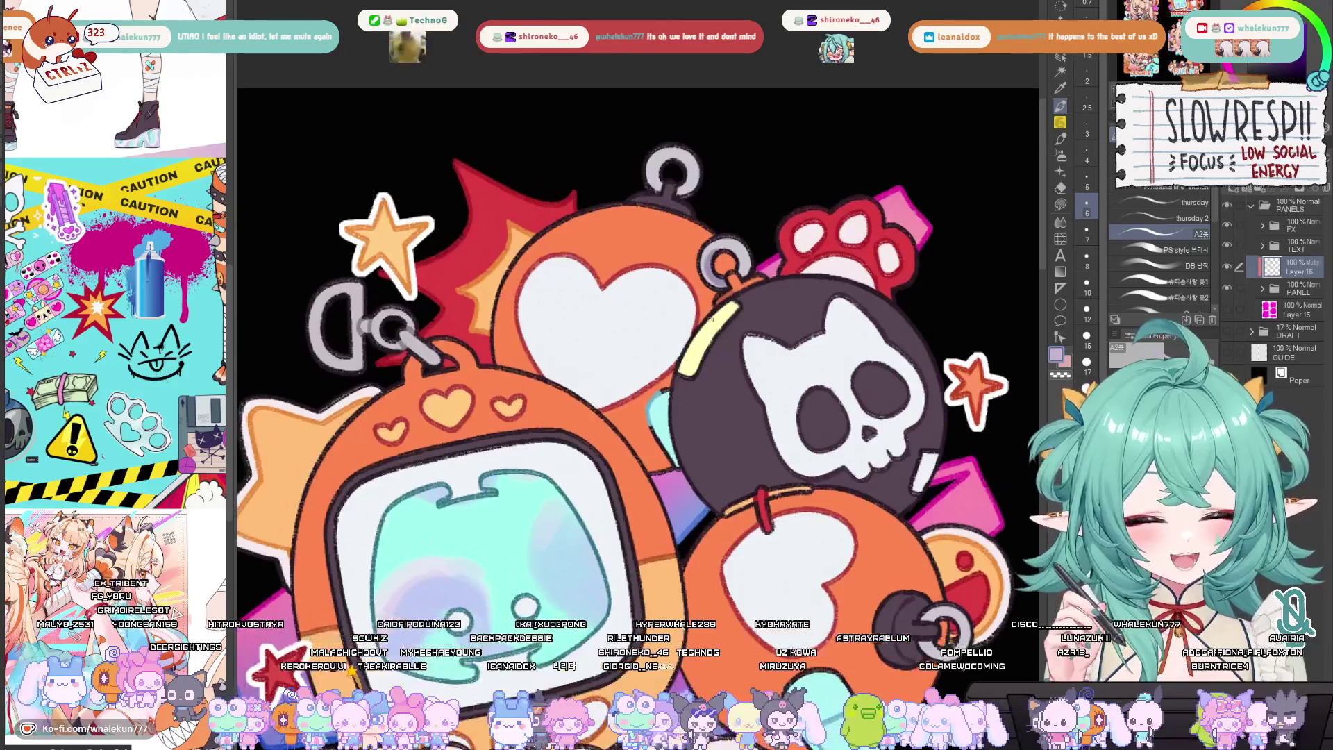
Ink a dark outline up the bomb's upper-left edge, undoing earlier left-edge attempts
mouse_move(719, 309)
left_mouse_down()
mouse_move(691, 416)
mouse_move(745, 496)
left_mouse_up()
key("ctrl+z")
mouse_move(723, 300)
left_mouse_down()
mouse_move(694, 363)
mouse_move(715, 471)
mouse_move(736, 499)
mouse_move(718, 507)
mouse_move(694, 437)
mouse_move(681, 444)
mouse_move(695, 340)
mouse_move(689, 425)
left_mouse_up()
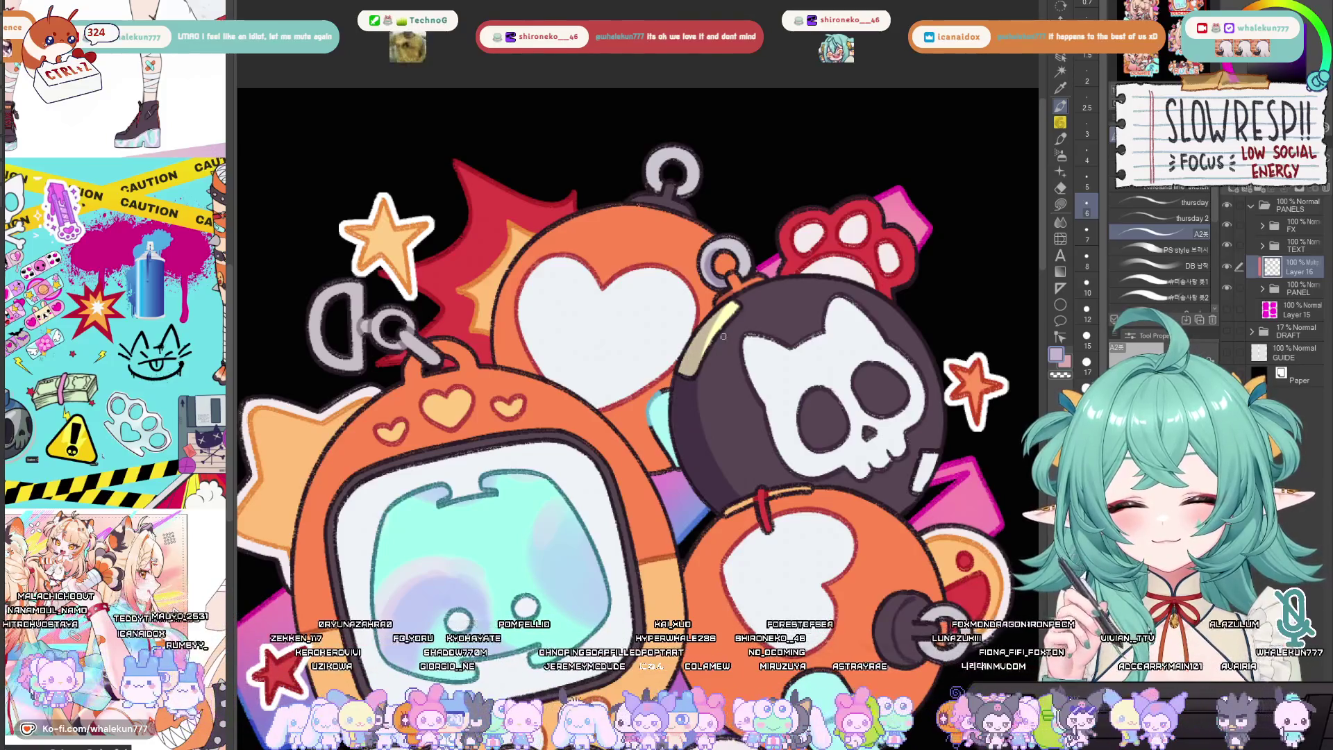
key("ctrl+z")
key("ctrl+z")
key("ctrl+z")
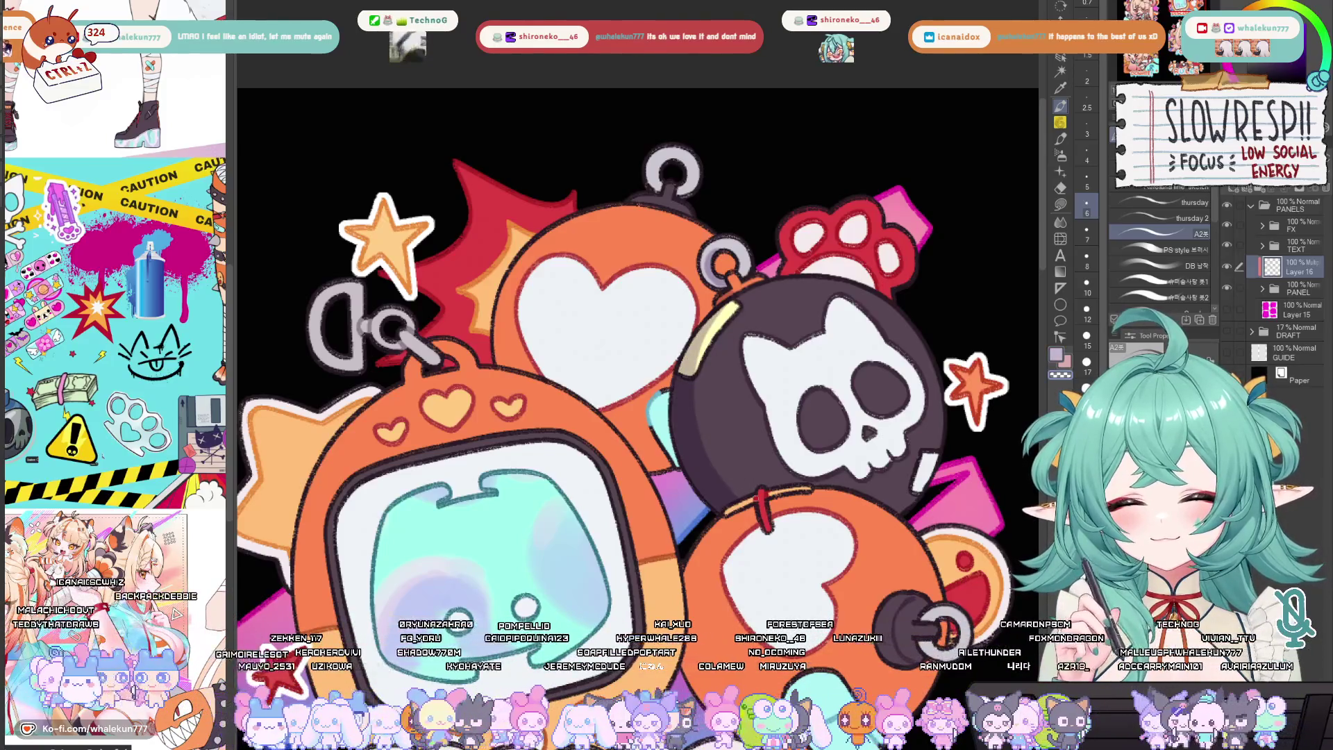
left_click_drag(691, 377, 738, 313)
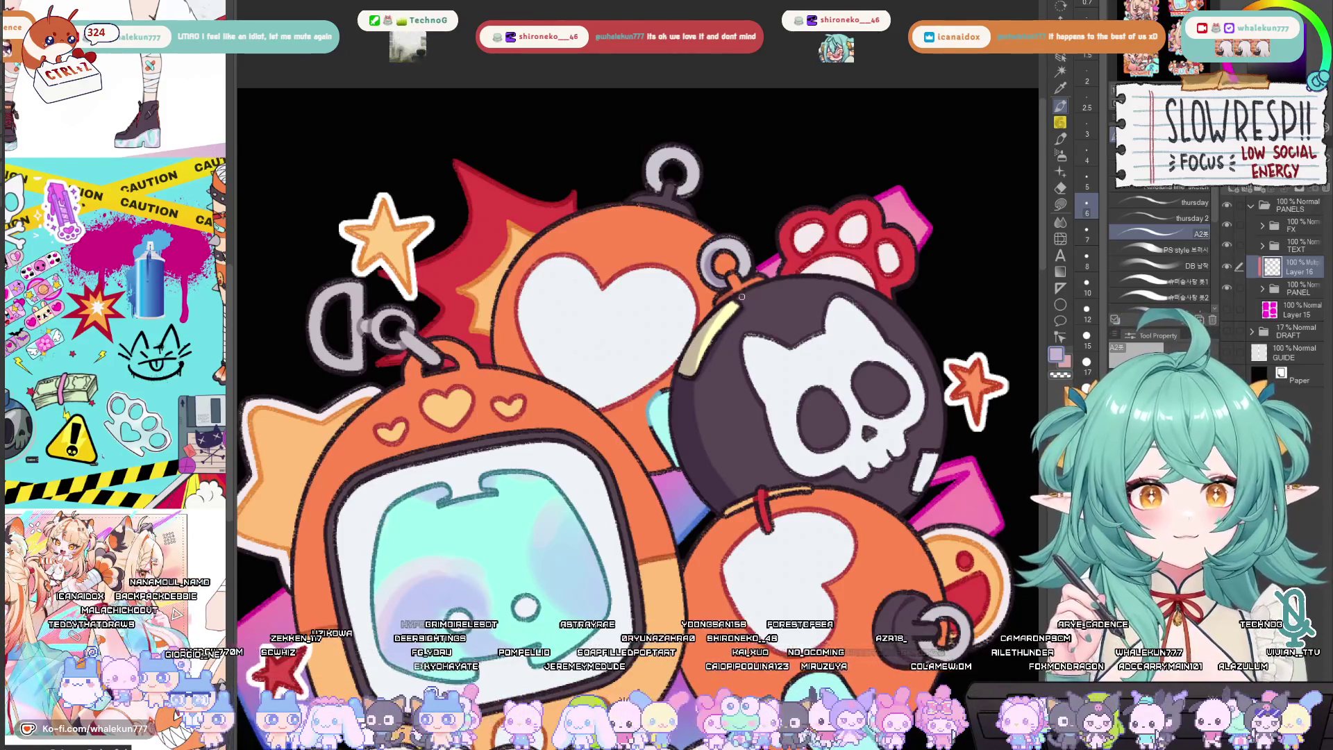
Try a dark outline along the bomb's top twice, undo both, and mirror to check
mouse_move(742, 297)
left_mouse_down()
mouse_move(756, 340)
mouse_move(806, 321)
mouse_move(918, 345)
left_mouse_up()
key("ctrl+z")
left_click_drag(787, 319, 908, 341)
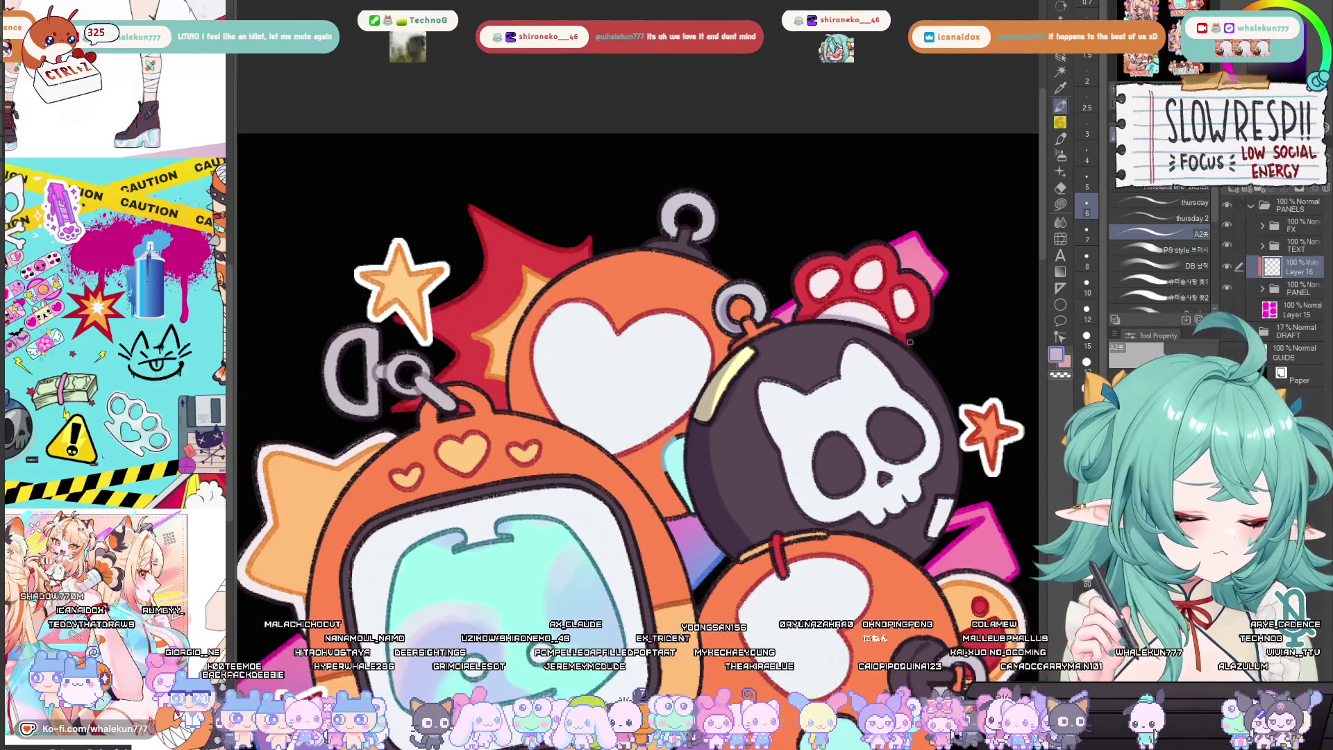
key("ctrl+z")
key("h")
scroll(766, 341, "up", 2)
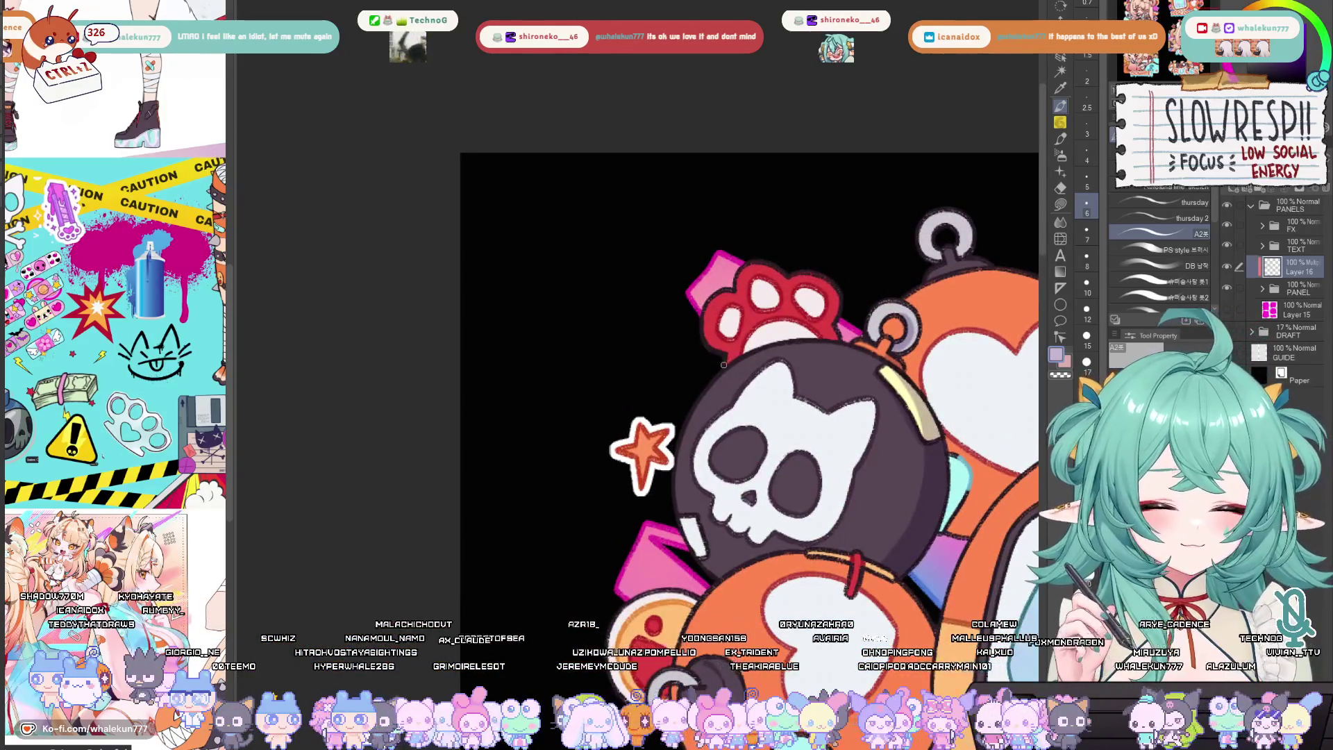
Darken the bomb's top edge, flip the view back, and undo the stroke
left_click_drag(767, 343, 840, 339)
key("h")
scroll(727, 372, "up", 2)
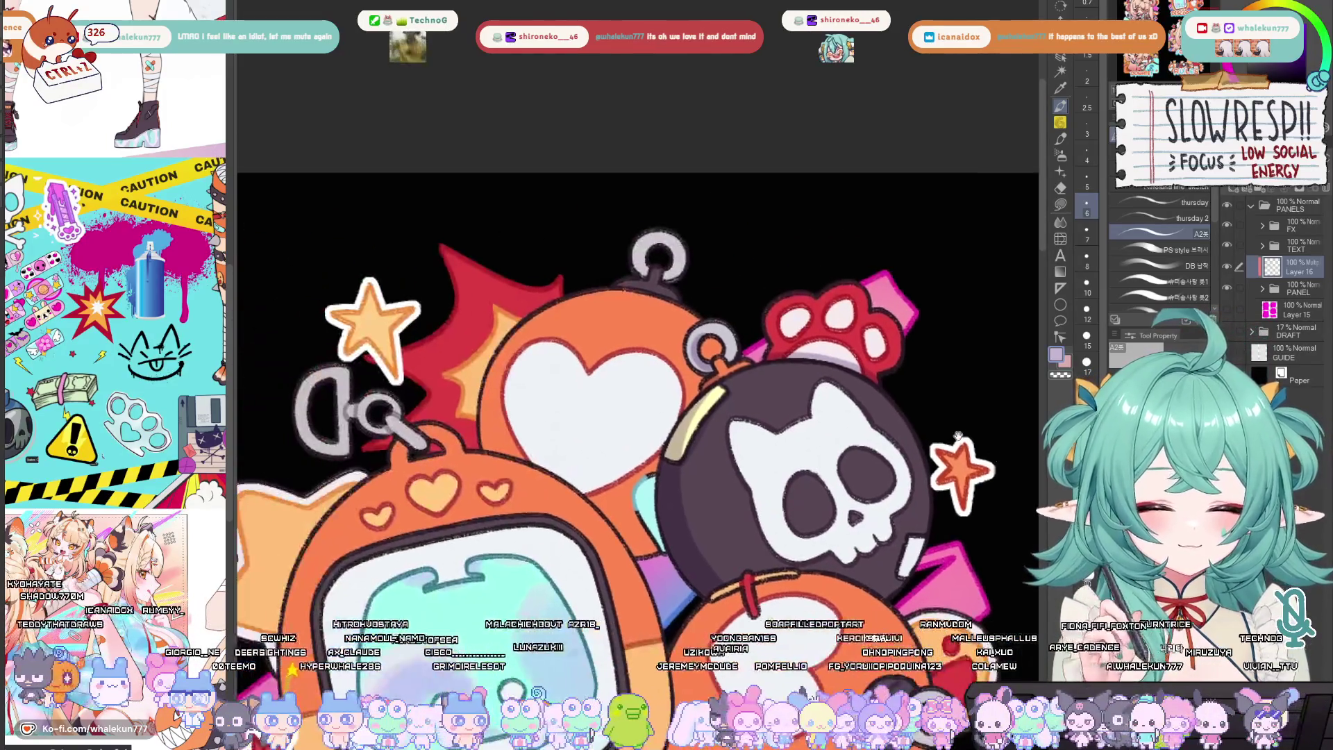
key("ctrl+z")
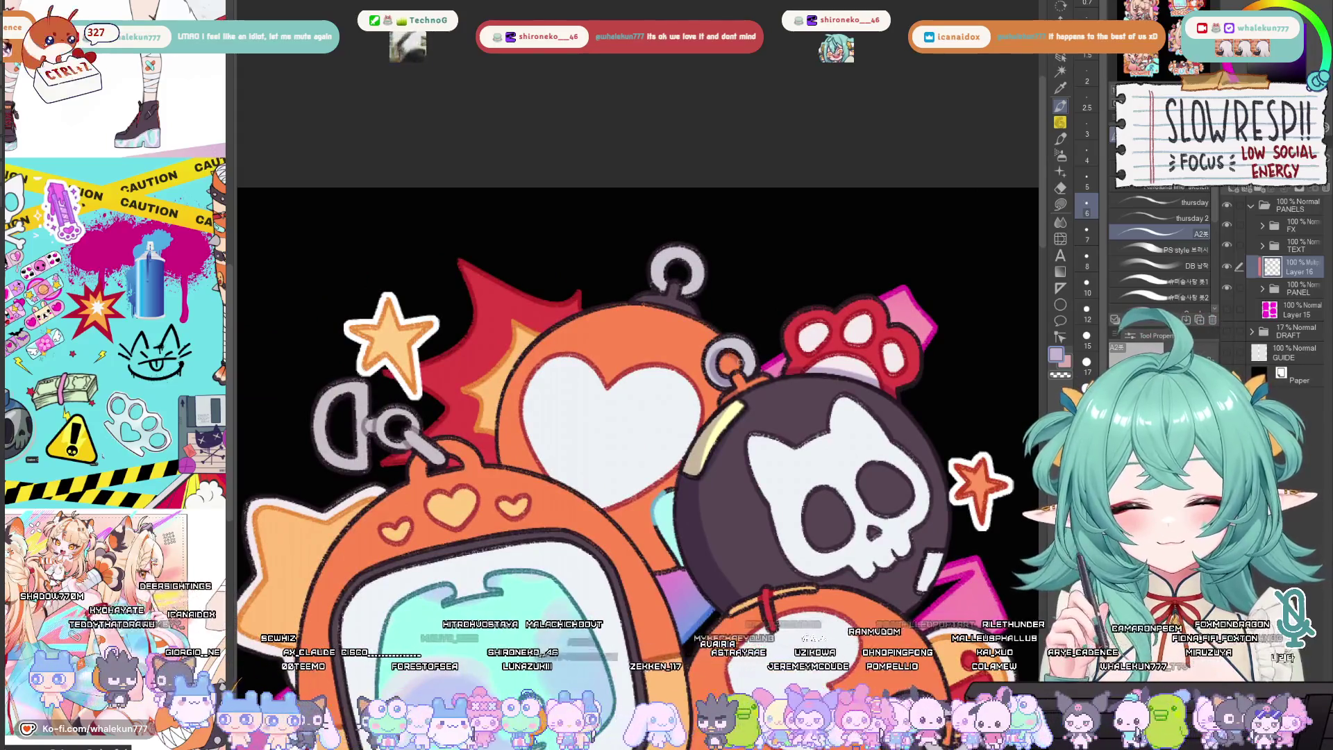
Reposition and zoom the artwork, mirroring the canvas to check proportions
left_click_drag(721, 395, 756, 356)
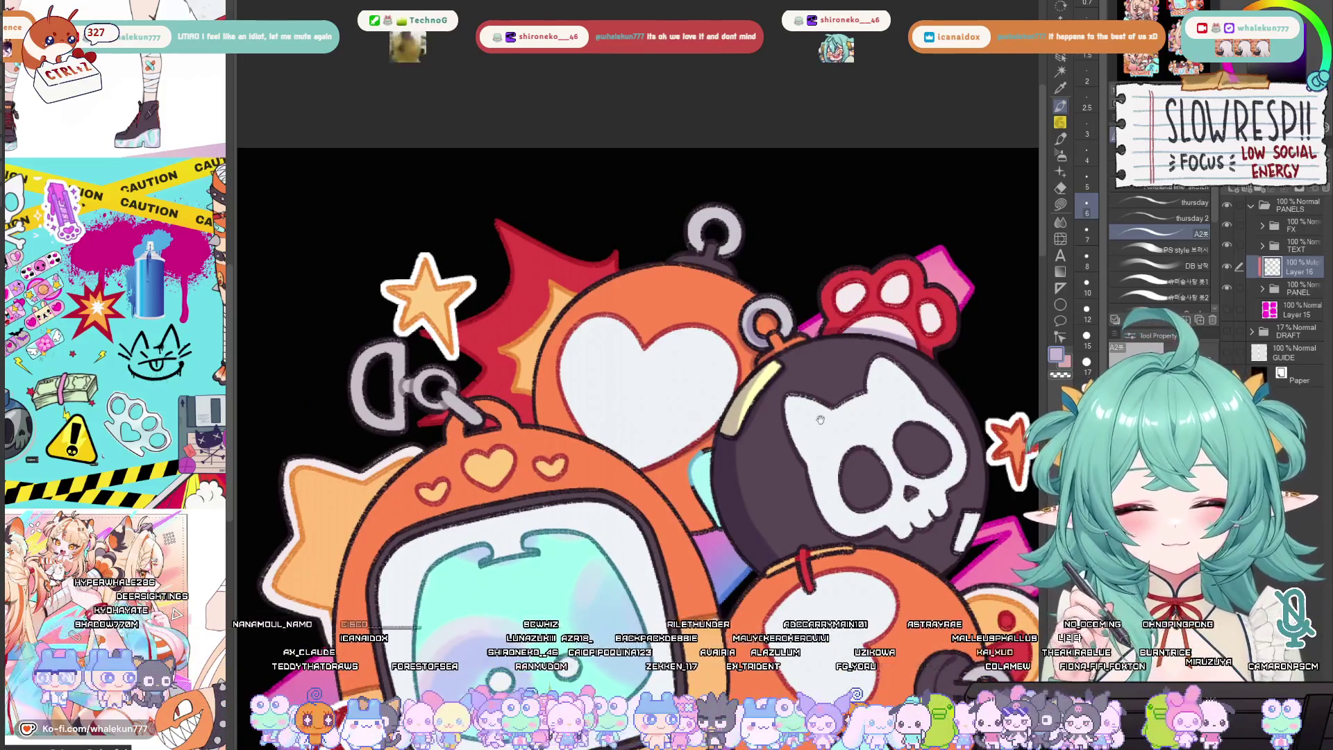
key("h")
key("h")
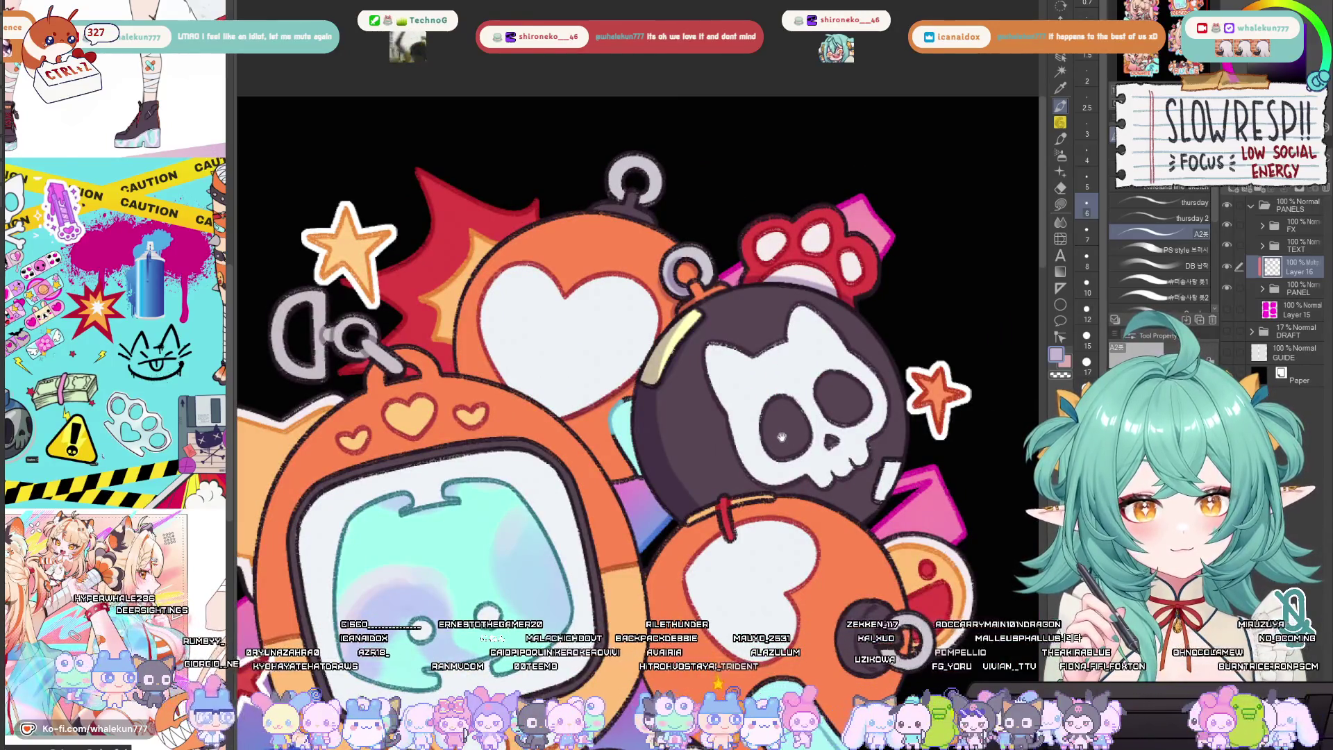
left_click_drag(783, 438, 768, 422)
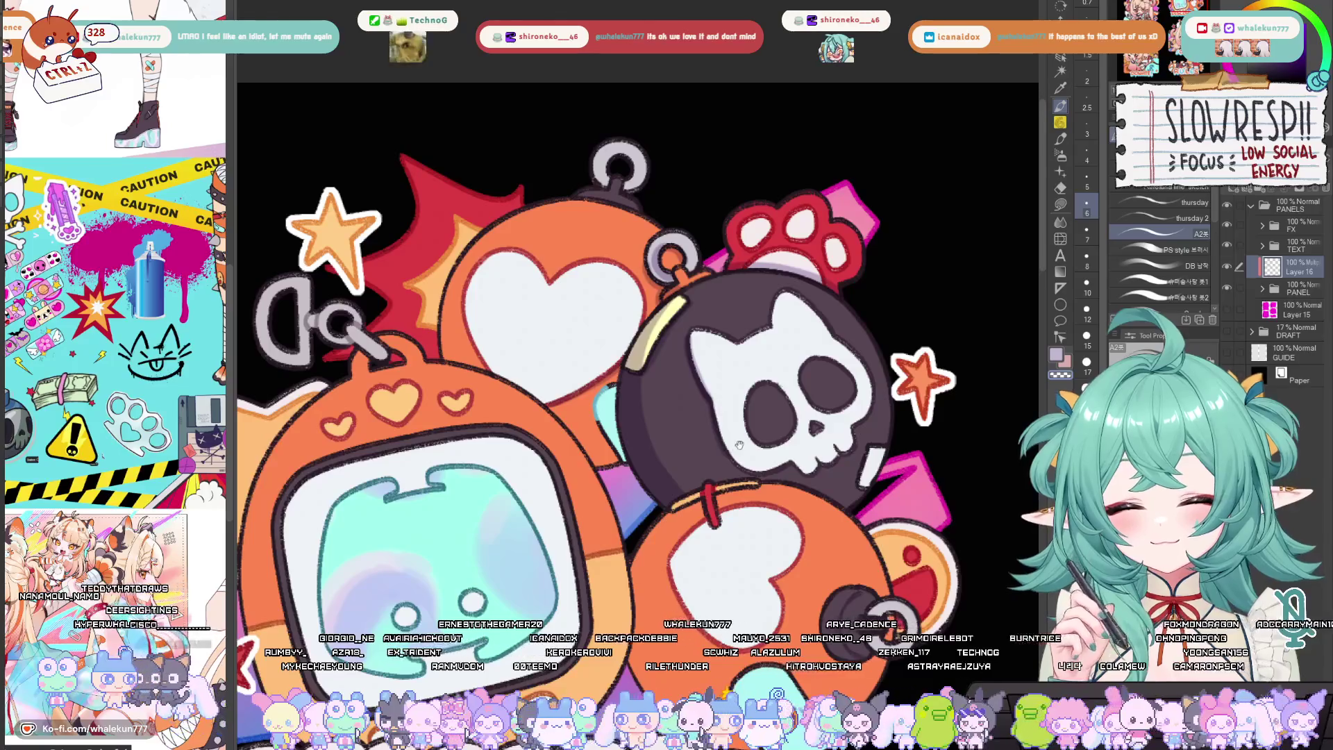
key("ctrl+minus")
key("h")
key("ctrl+plus")
left_click_drag(867, 451, 871, 454)
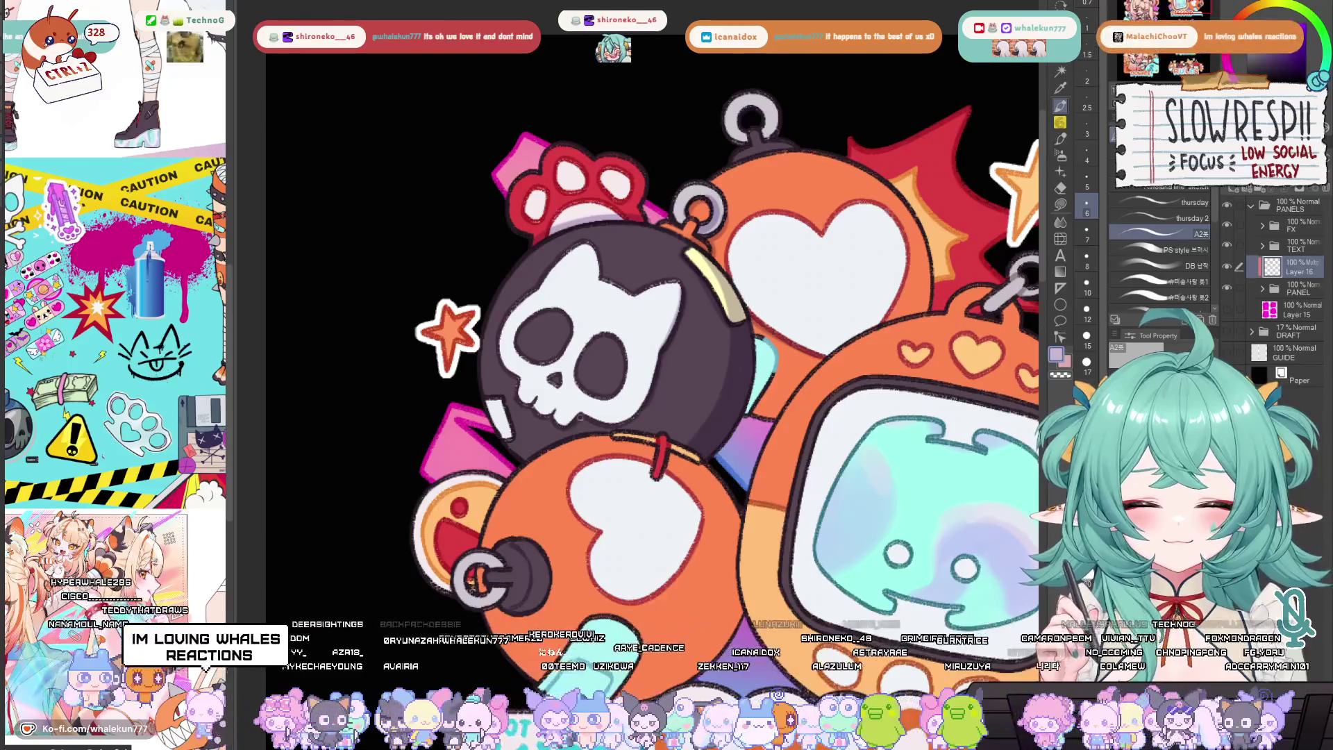
key("h")
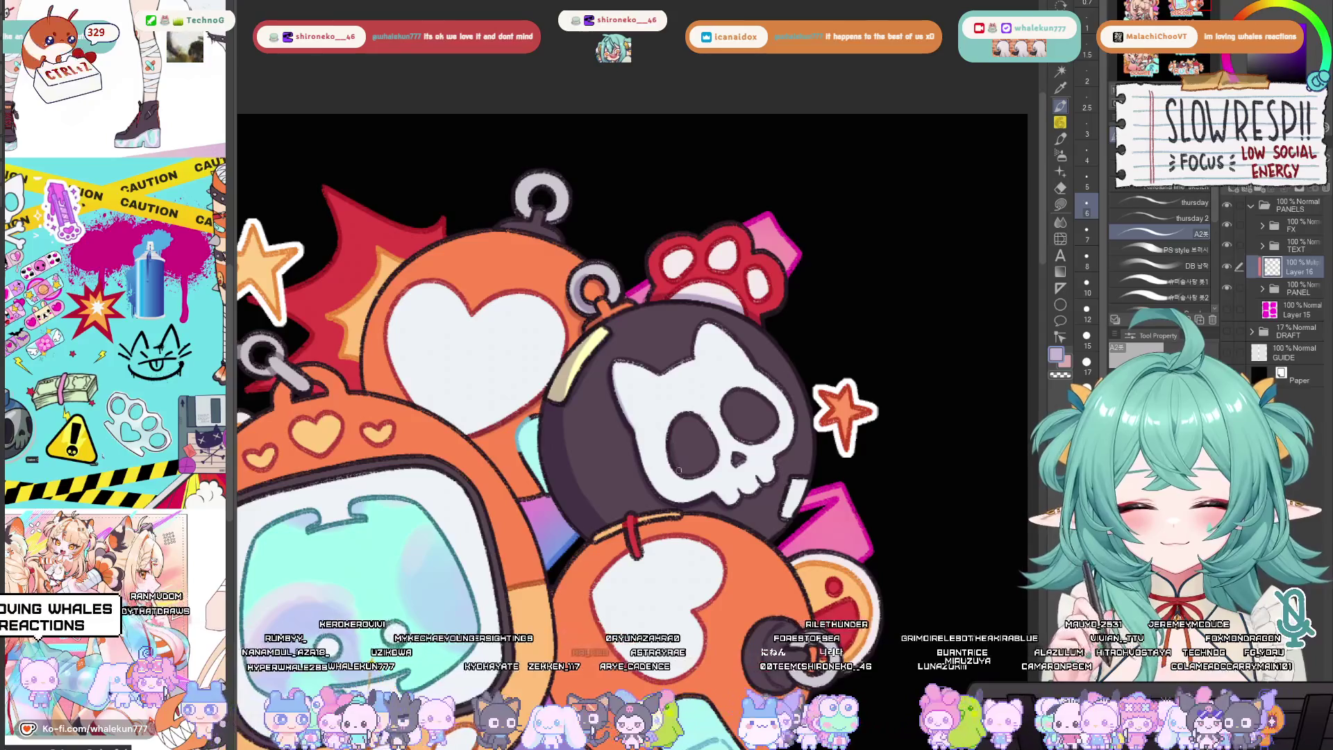
Center and zoom the artwork, then draw and undo a dark outline stroke from the red edge
left_click_drag(684, 469, 719, 426)
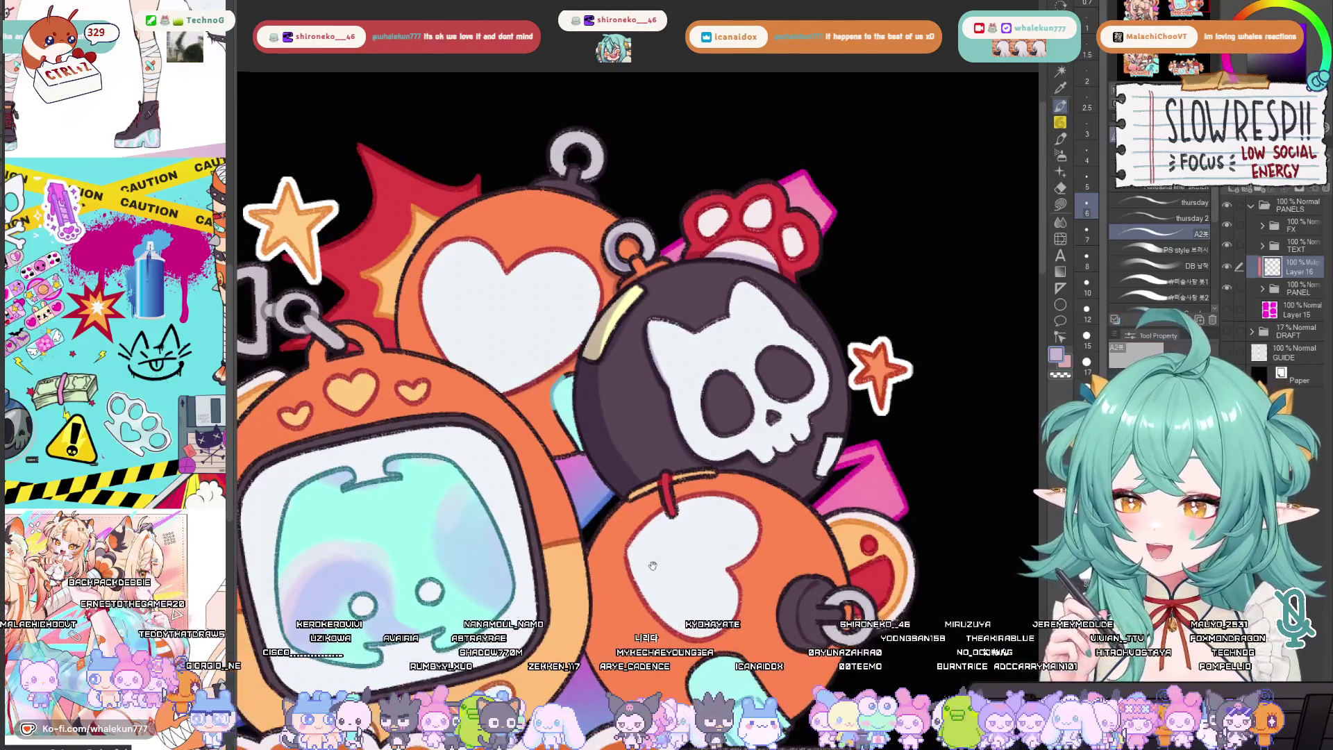
left_click_drag(637, 580, 776, 542)
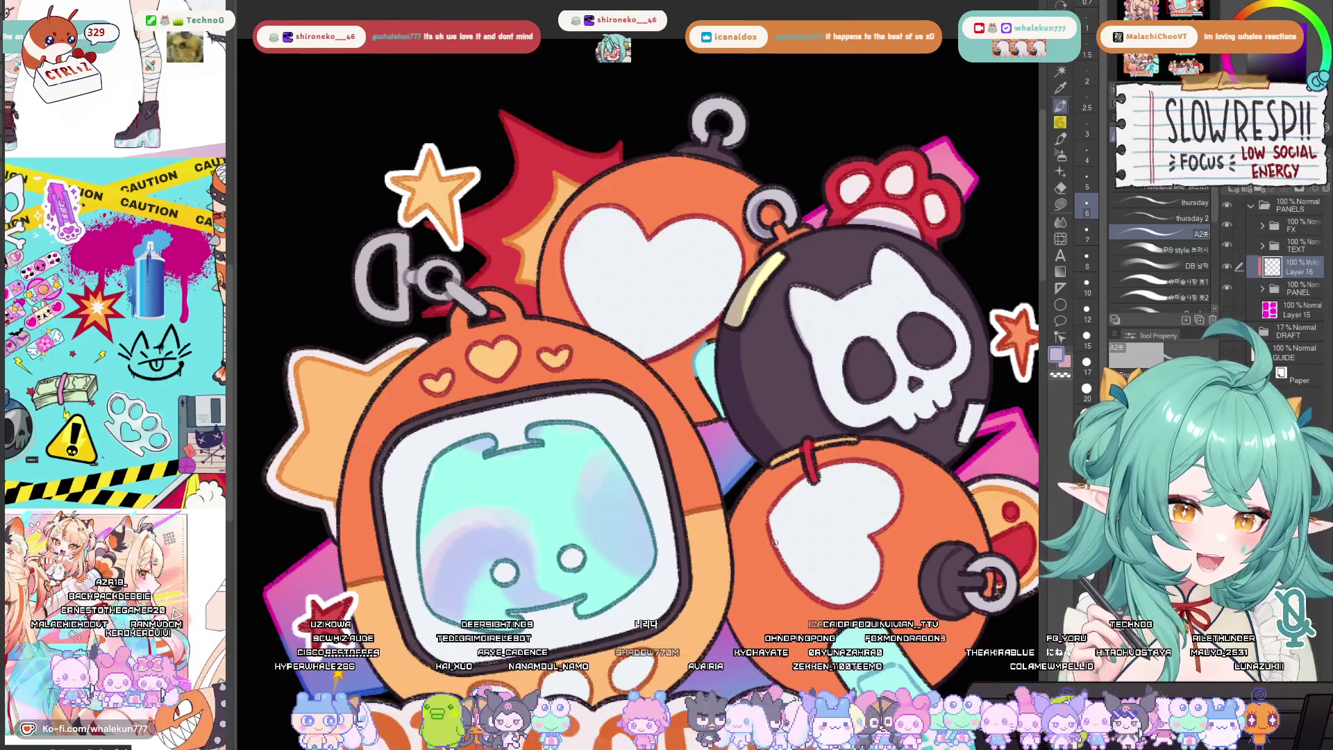
left_click_drag(775, 542, 789, 613)
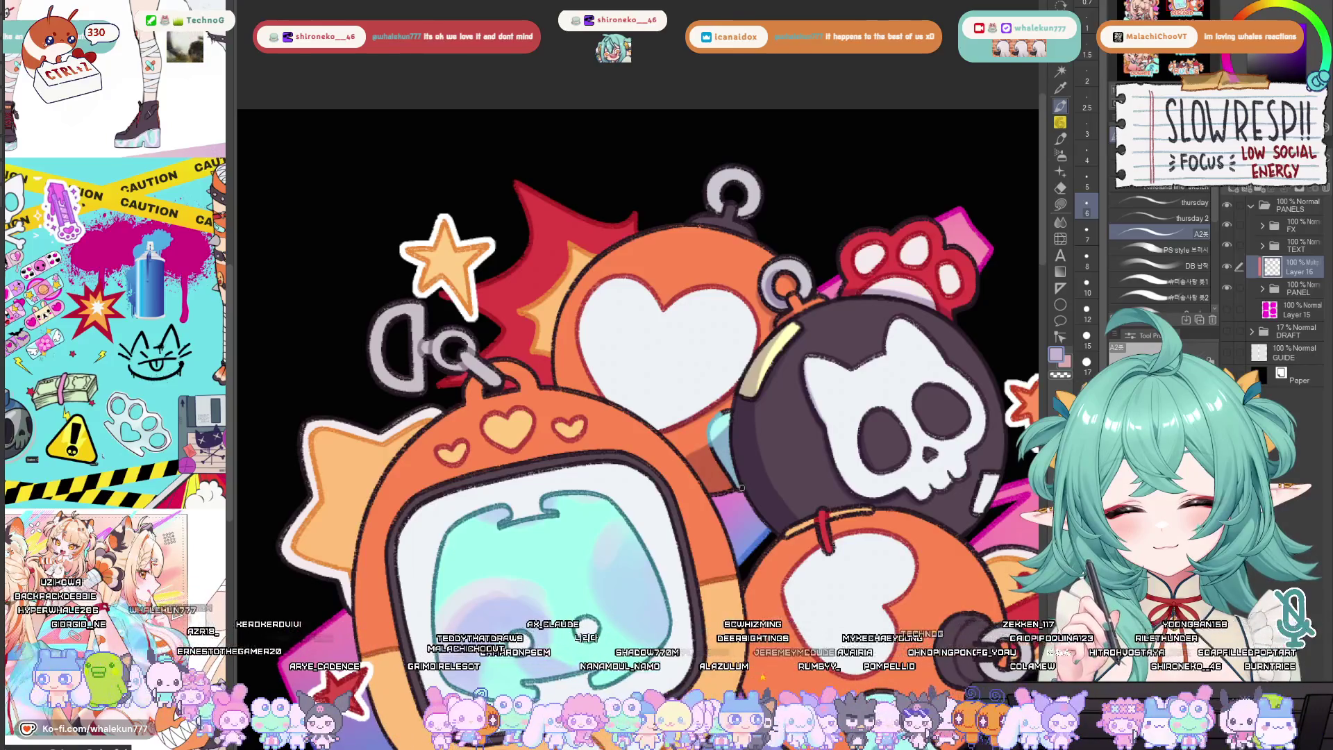
scroll(771, 444, "up", 2)
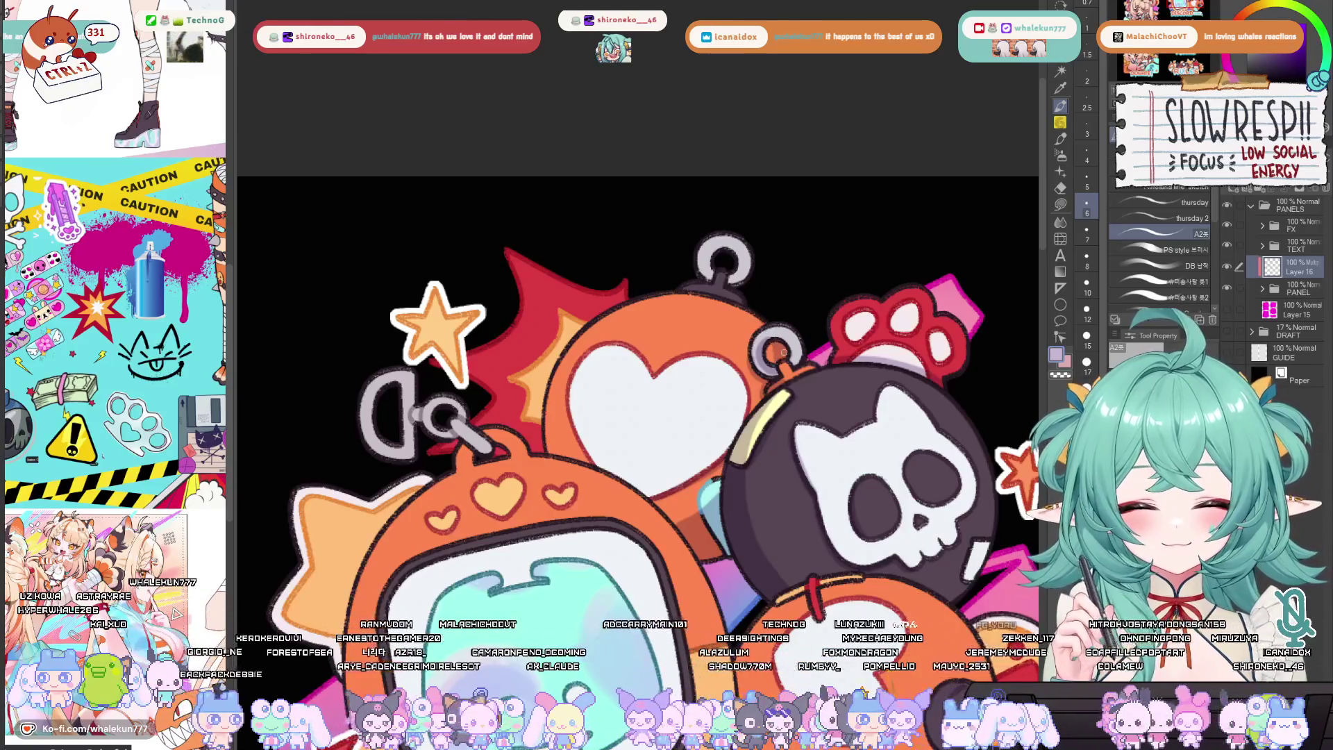
scroll(746, 314, "up", 1)
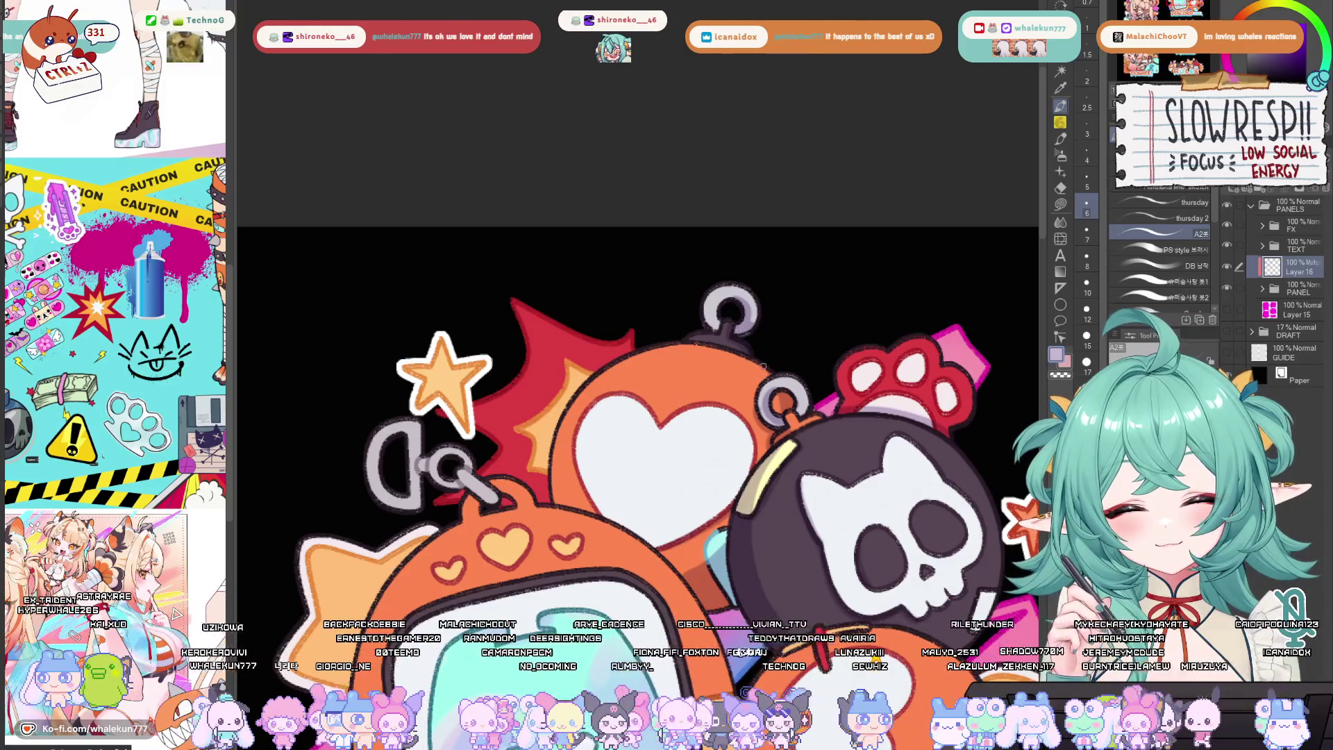
mouse_move(635, 349)
left_mouse_down()
mouse_move(555, 421)
mouse_move(592, 375)
mouse_move(551, 444)
mouse_move(549, 504)
left_mouse_up()
key("ctrl+z")
mouse_move(824, 689)
left_mouse_down()
mouse_move(794, 516)
mouse_move(683, 324)
mouse_move(651, 318)
left_mouse_up()
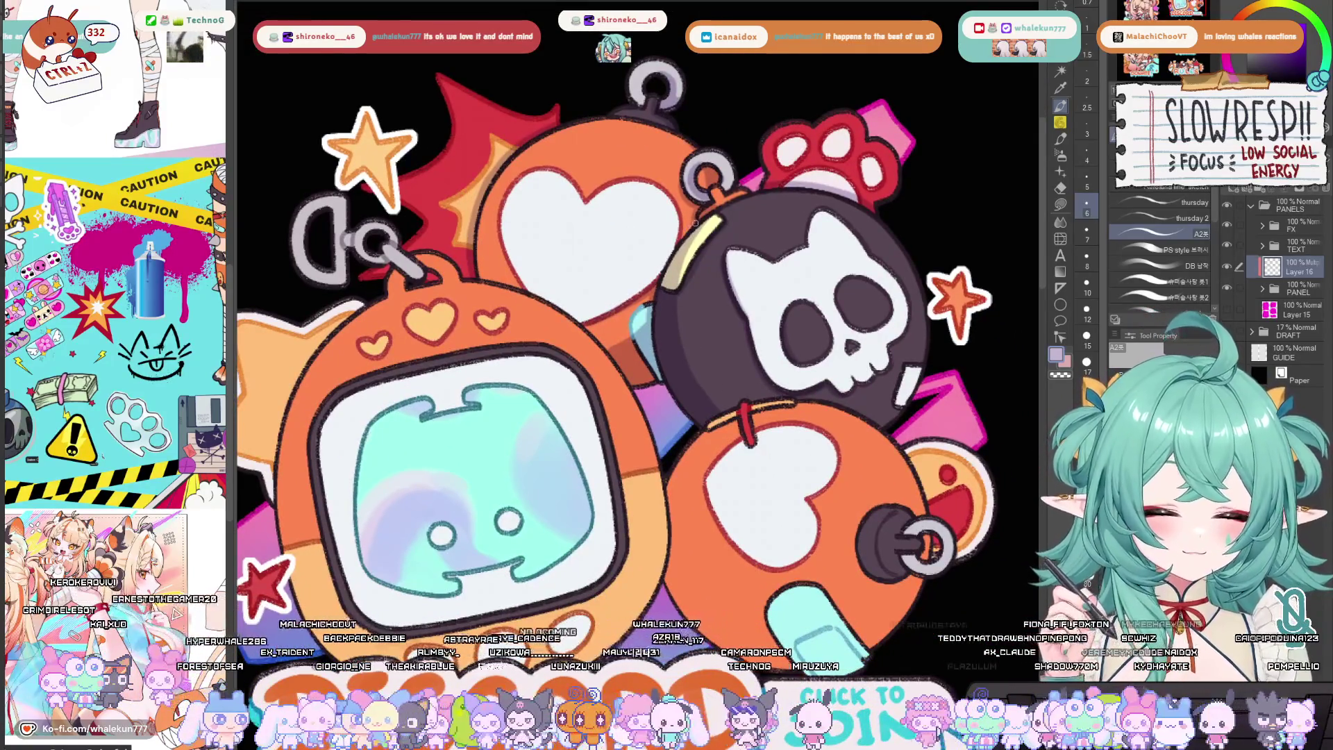
Darken the bomb's upper-left edge and mirror the view twice to check it
left_click_drag(699, 218, 663, 274)
key("h")
key("h")
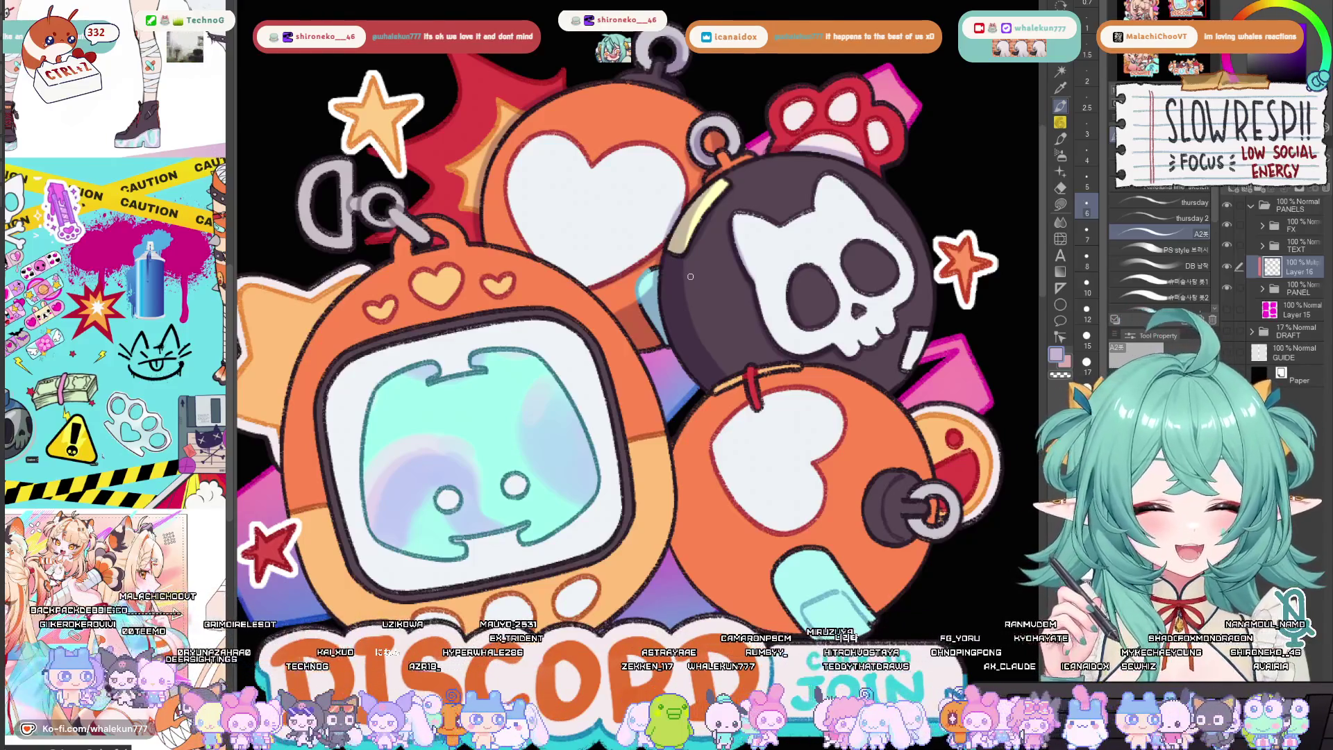
scroll(690, 276, "down", 2)
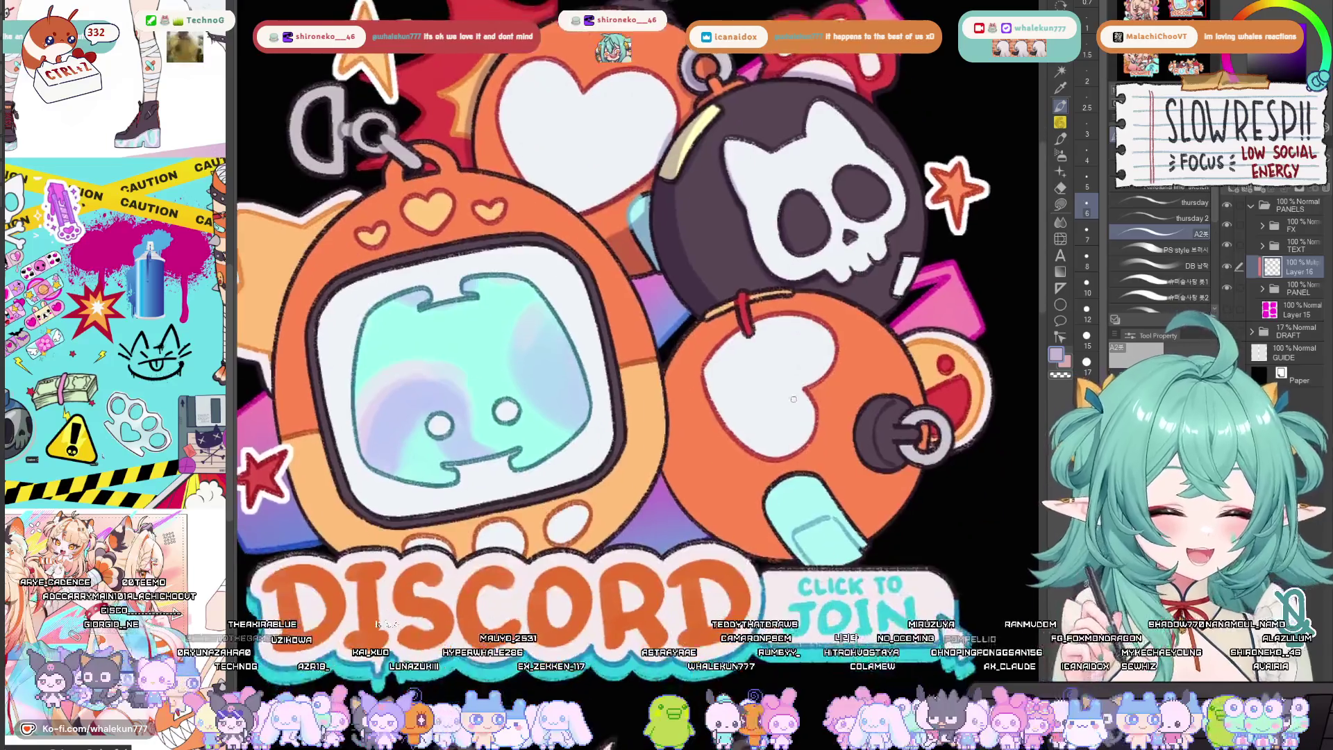
left_click_drag(736, 344, 753, 383)
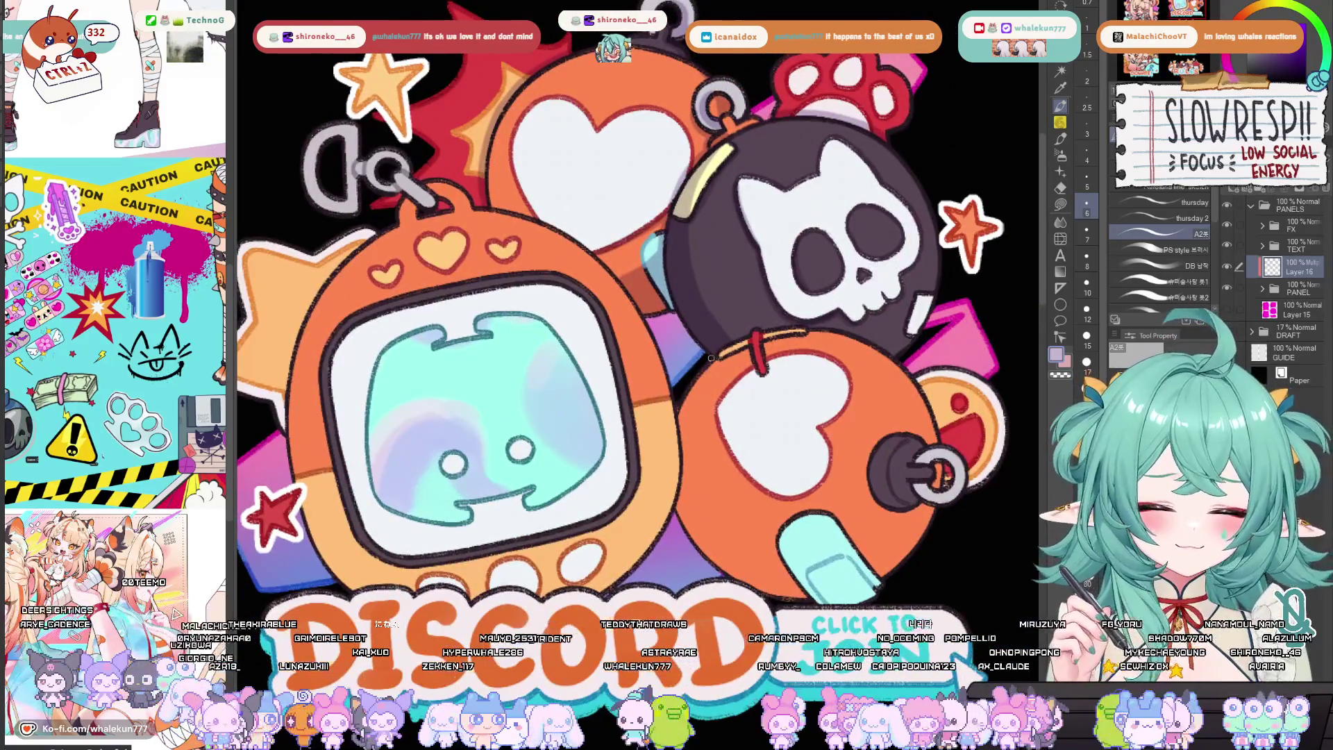
scroll(672, 308, "up", 3)
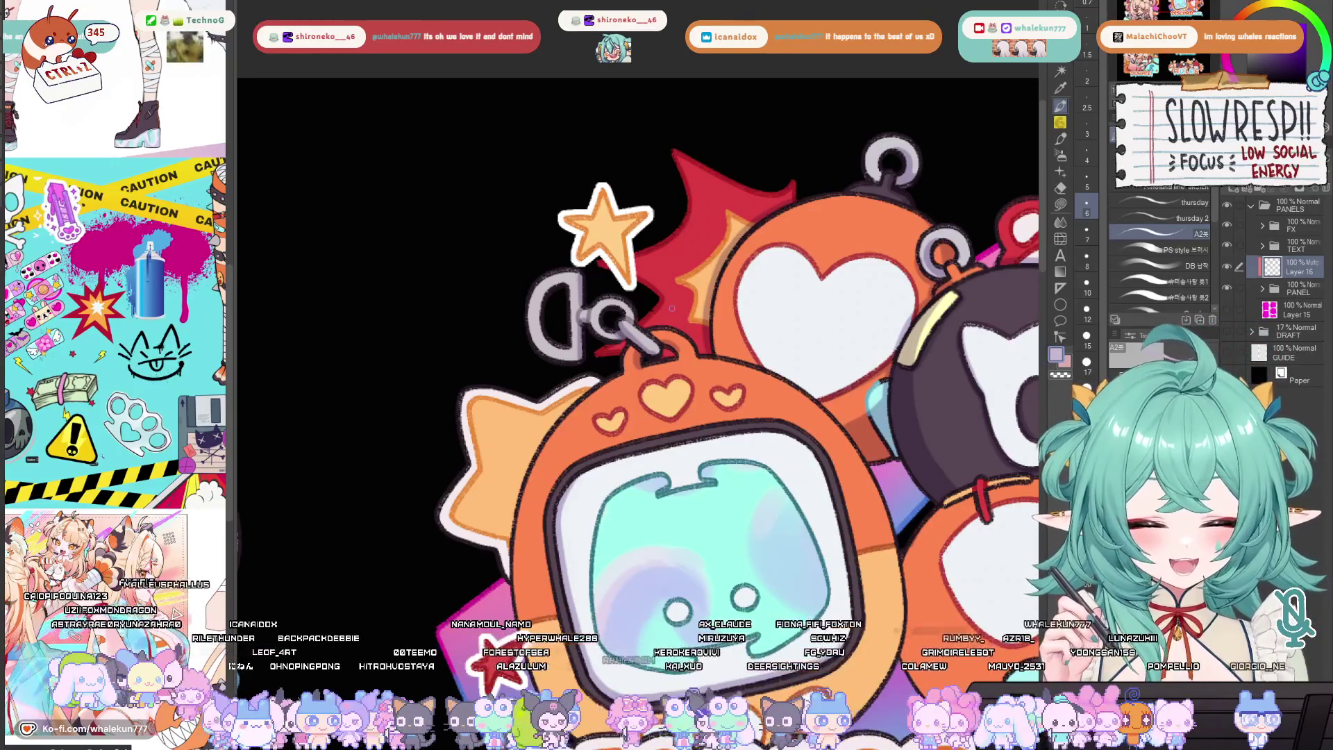
key("h")
key("h")
scroll(637, 399, "down", 1)
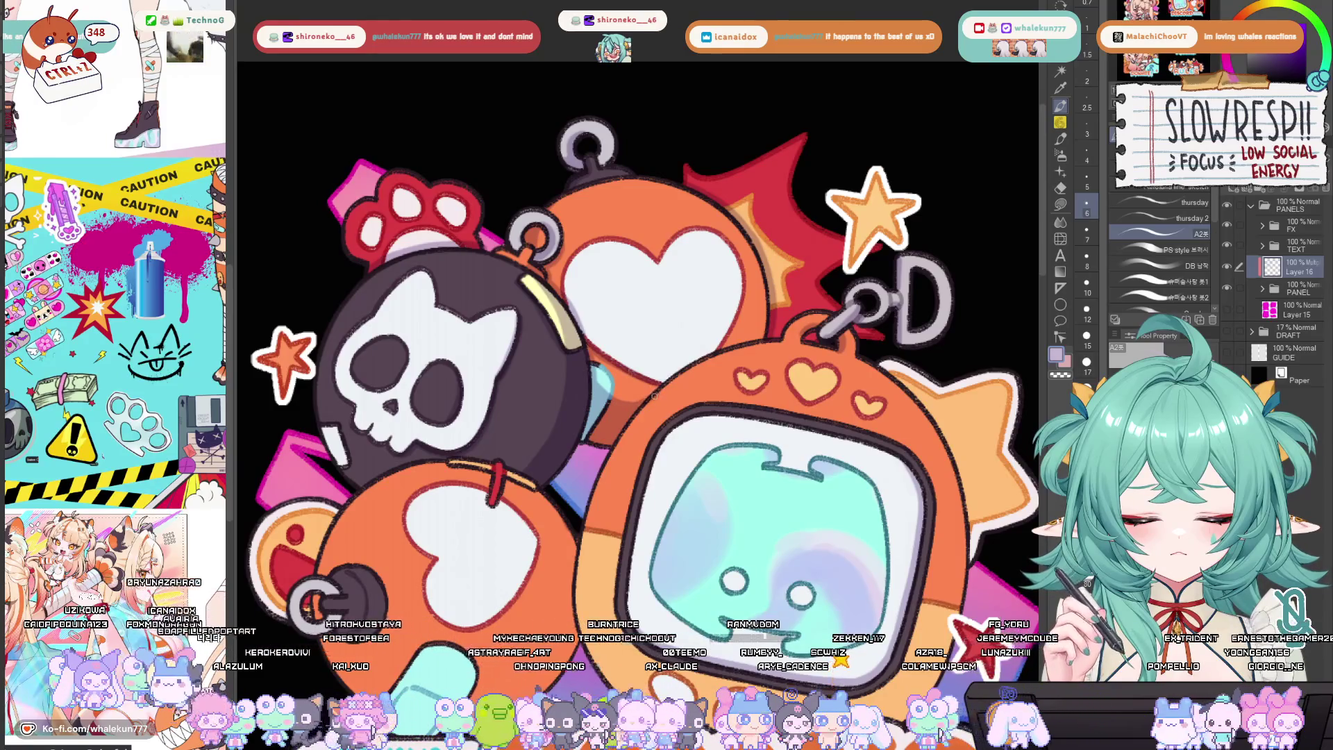
Zoom to the Discord TV and darken its orange body's left outline down past the star
mouse_move(641, 425)
left_mouse_down()
mouse_move(496, 180)
mouse_move(510, 189)
left_mouse_up()
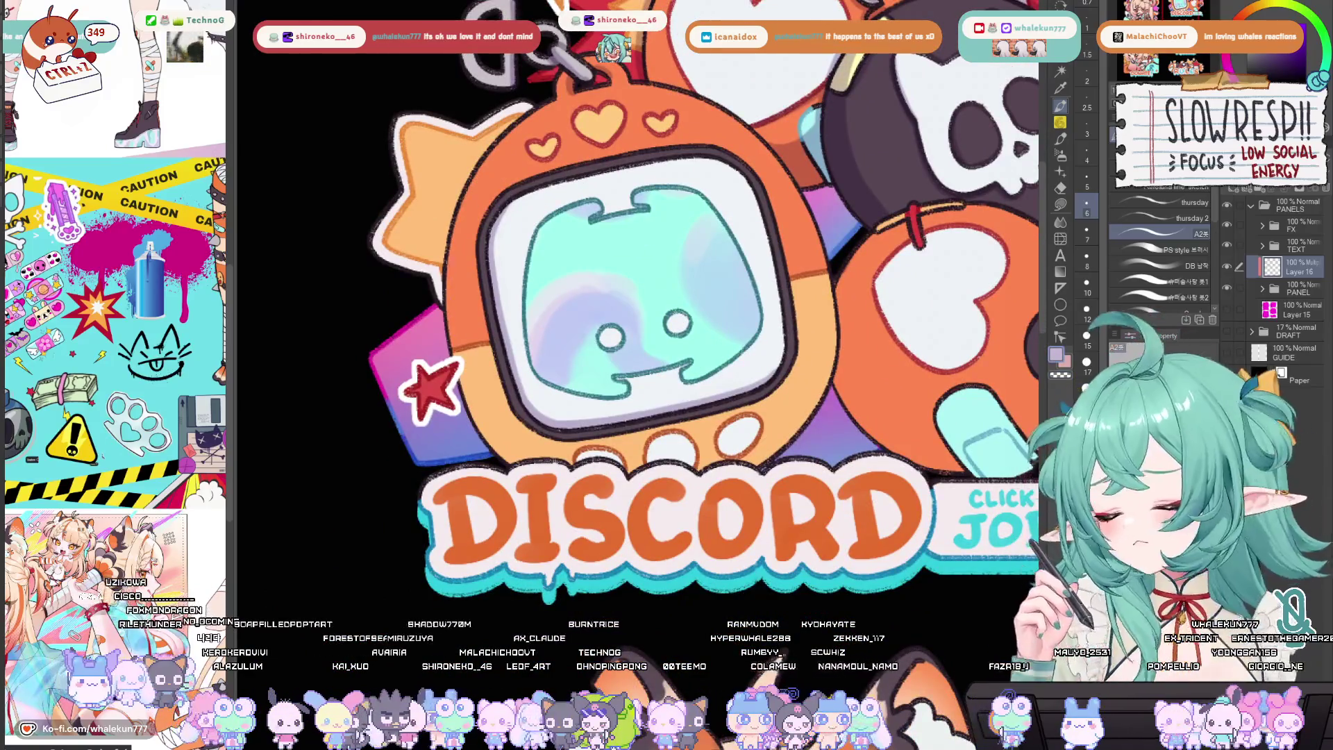
mouse_move(521, 115)
left_mouse_down()
mouse_move(462, 182)
mouse_move(437, 306)
left_mouse_up()
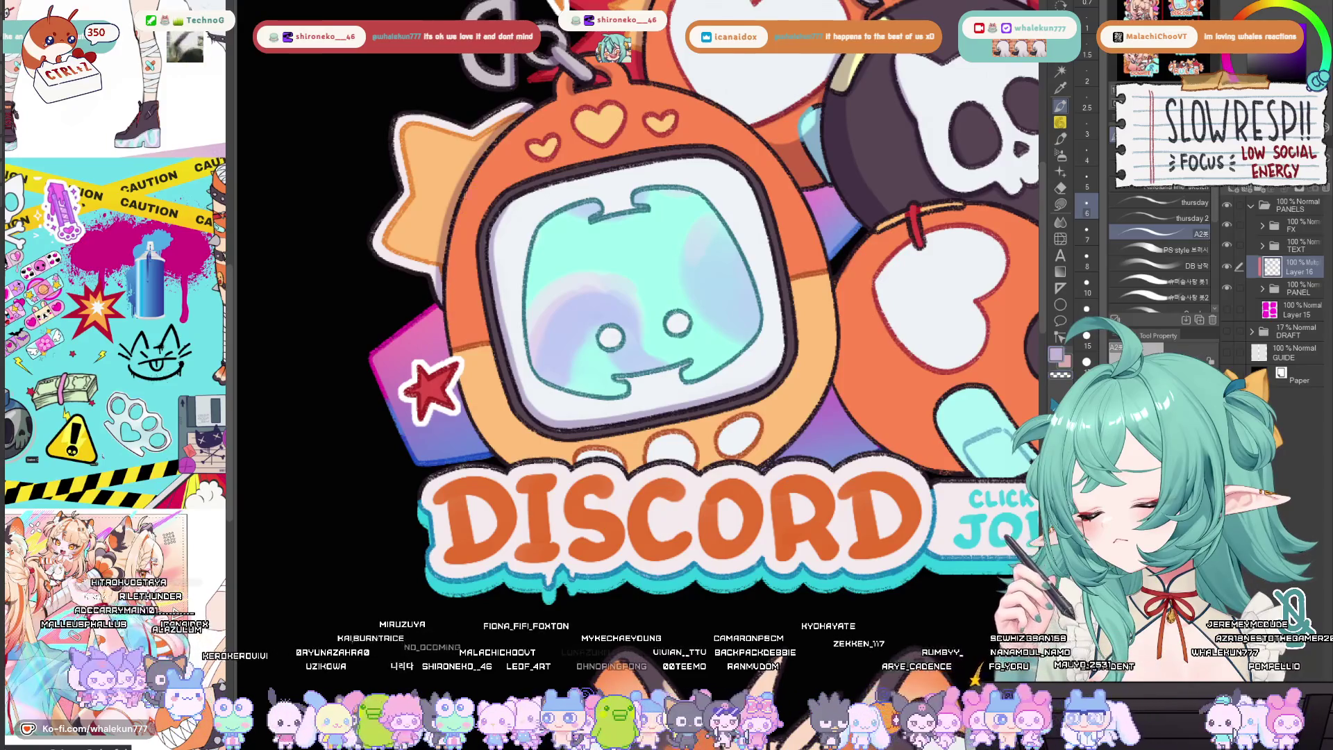
mouse_move(455, 205)
left_mouse_down()
mouse_move(450, 331)
mouse_move(486, 437)
left_mouse_up()
mouse_move(448, 265)
left_mouse_down()
mouse_move(463, 402)
mouse_move(512, 464)
left_mouse_up()
left_click_drag(483, 416, 516, 462)
left_click_drag(480, 407, 519, 458)
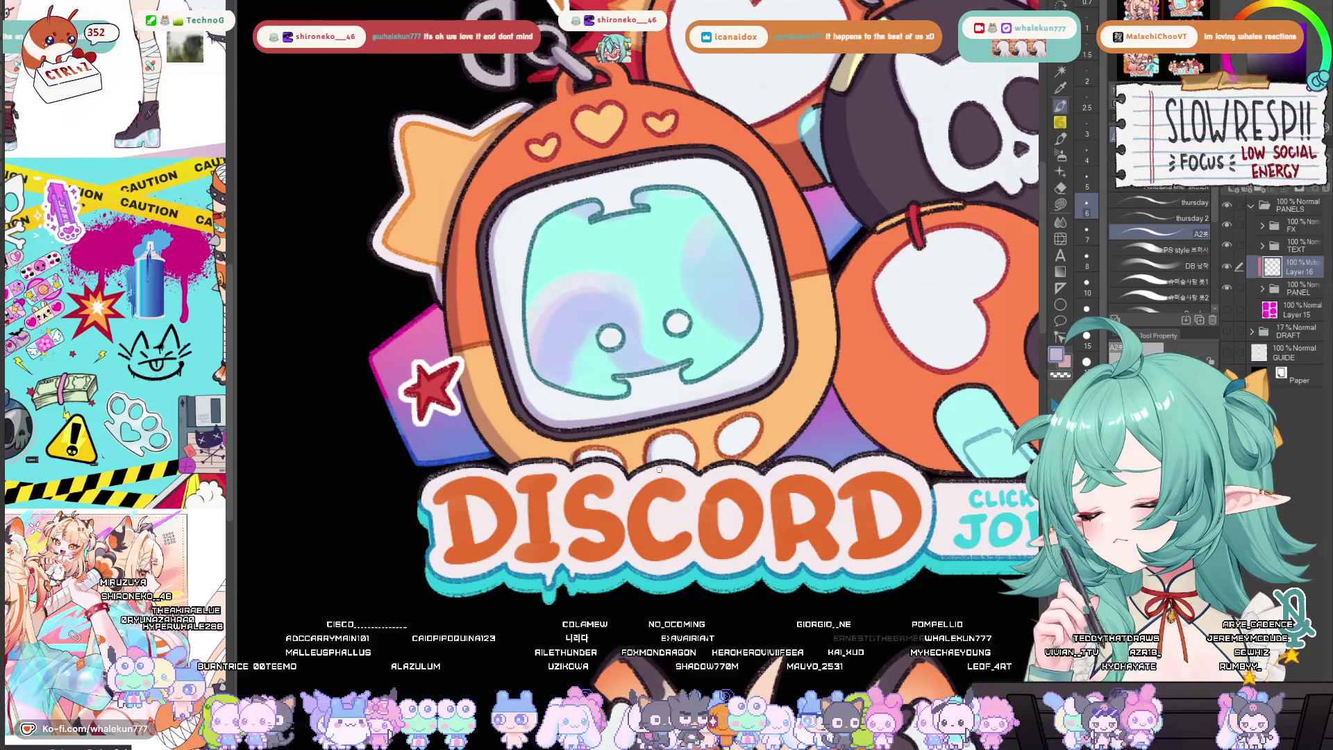
left_click_drag(726, 416, 684, 425)
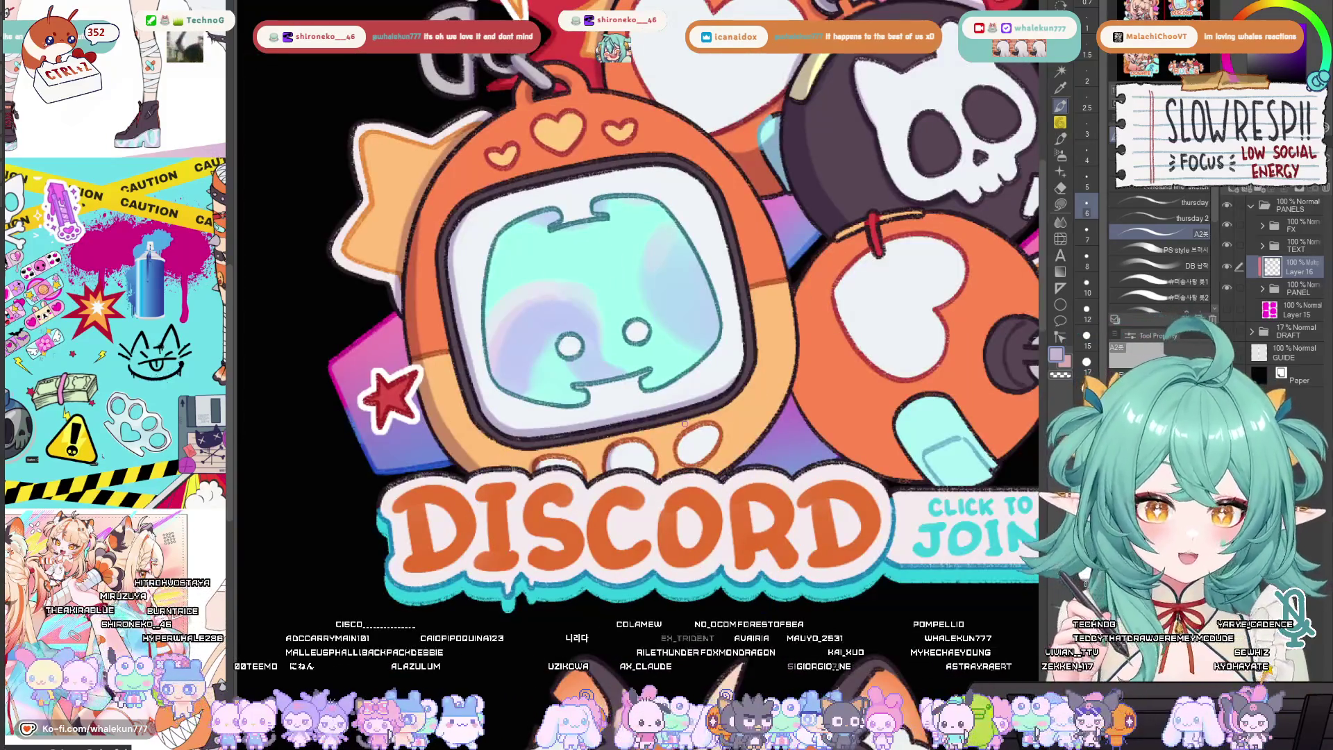
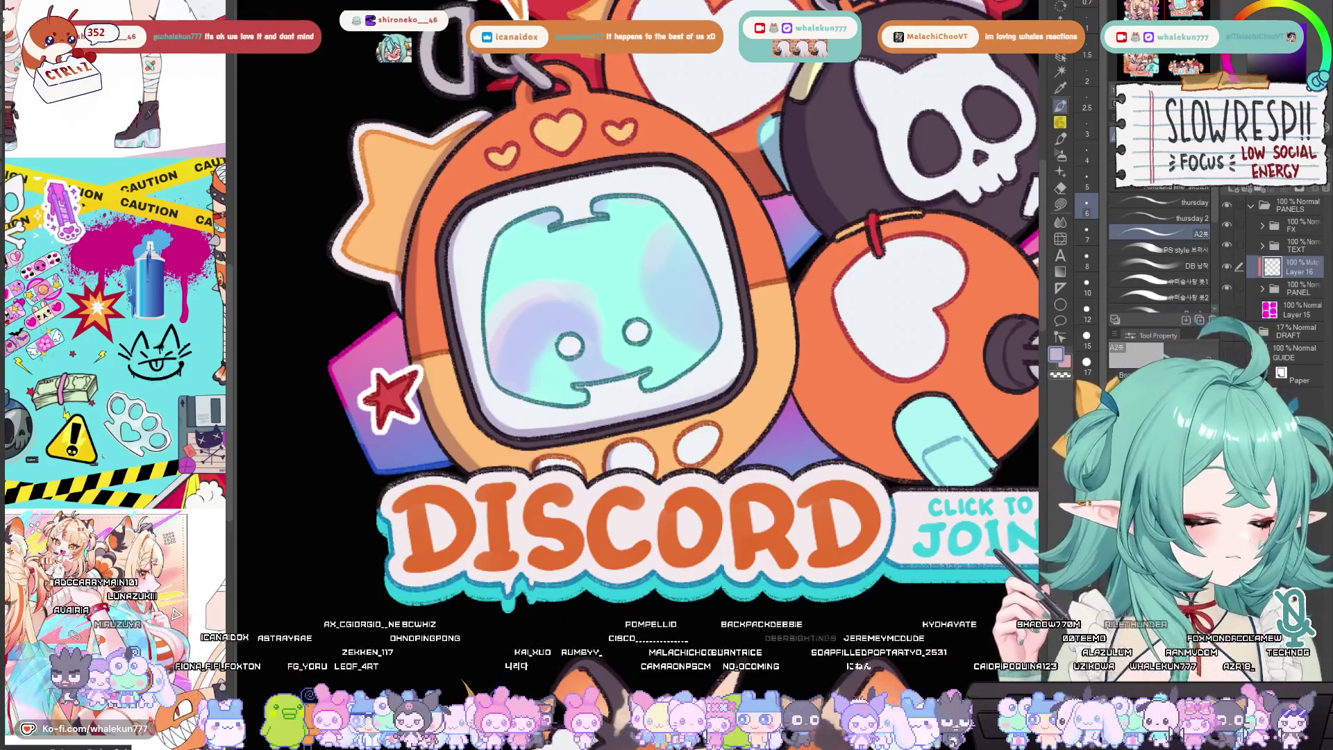
Bring the skull and stars into view and mirror the canvas once to check the Discord art
mouse_move(1006, 227)
left_mouse_down()
mouse_move(954, 345)
mouse_move(909, 394)
mouse_move(896, 466)
left_mouse_up()
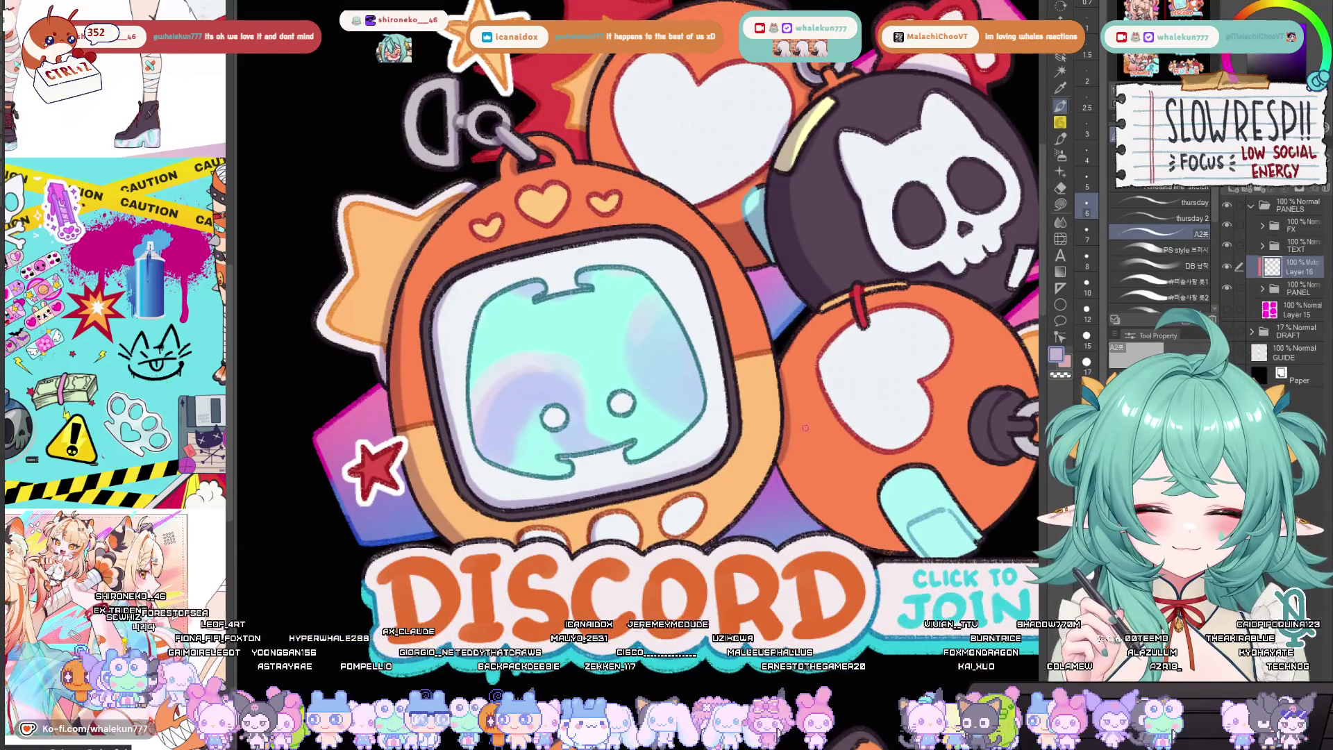
key("h")
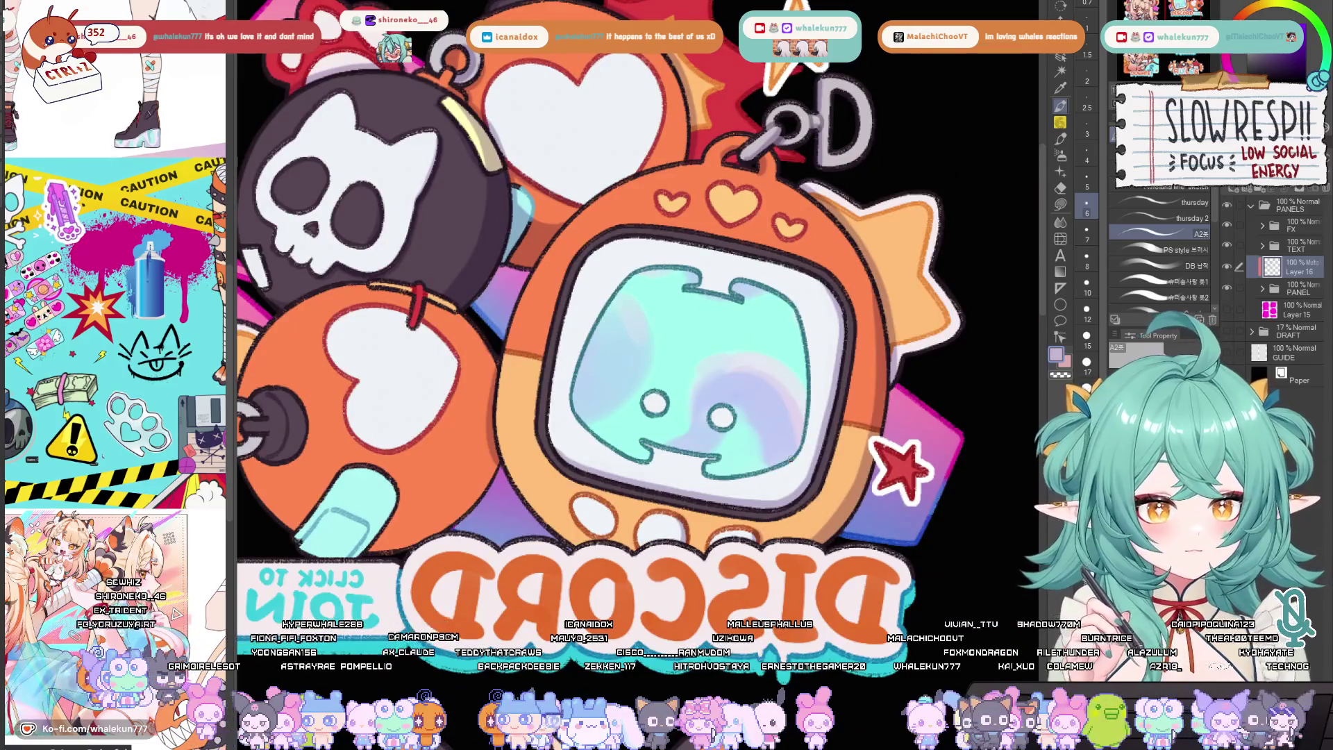
left_click_drag(733, 561, 801, 519)
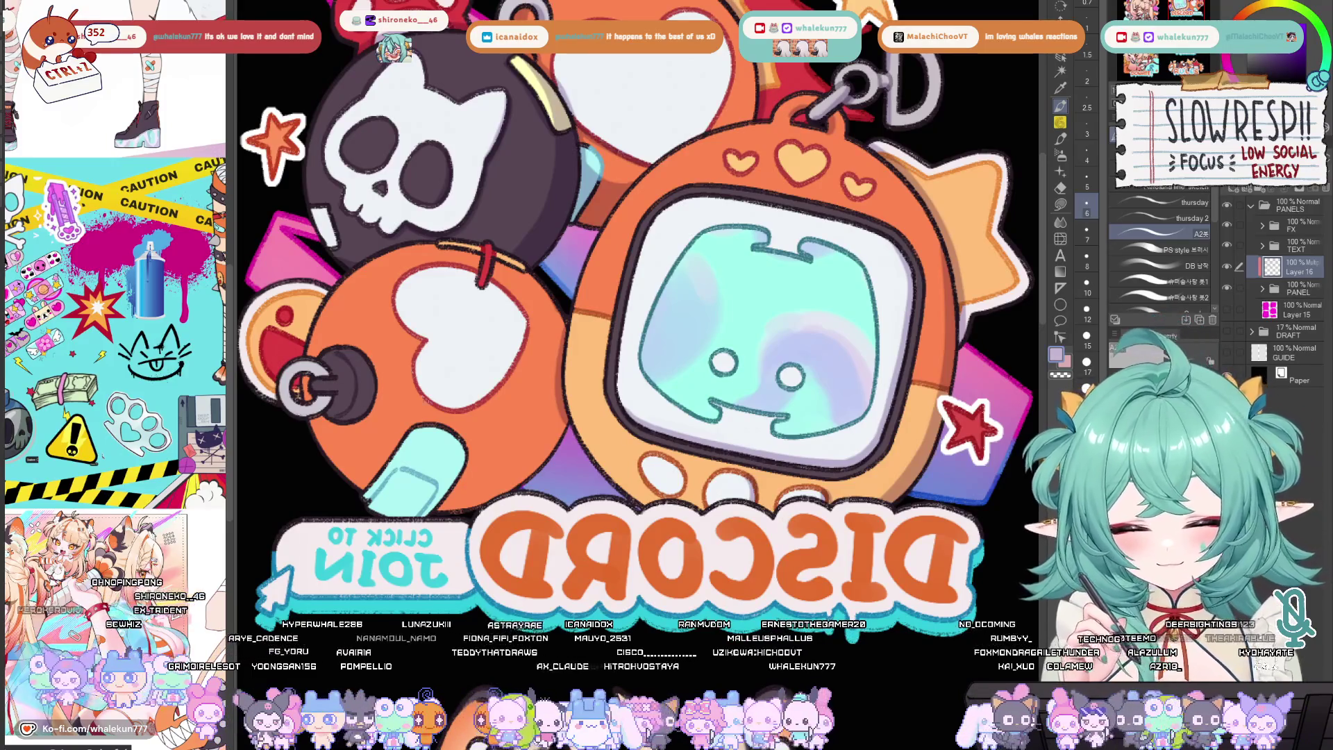
key("h")
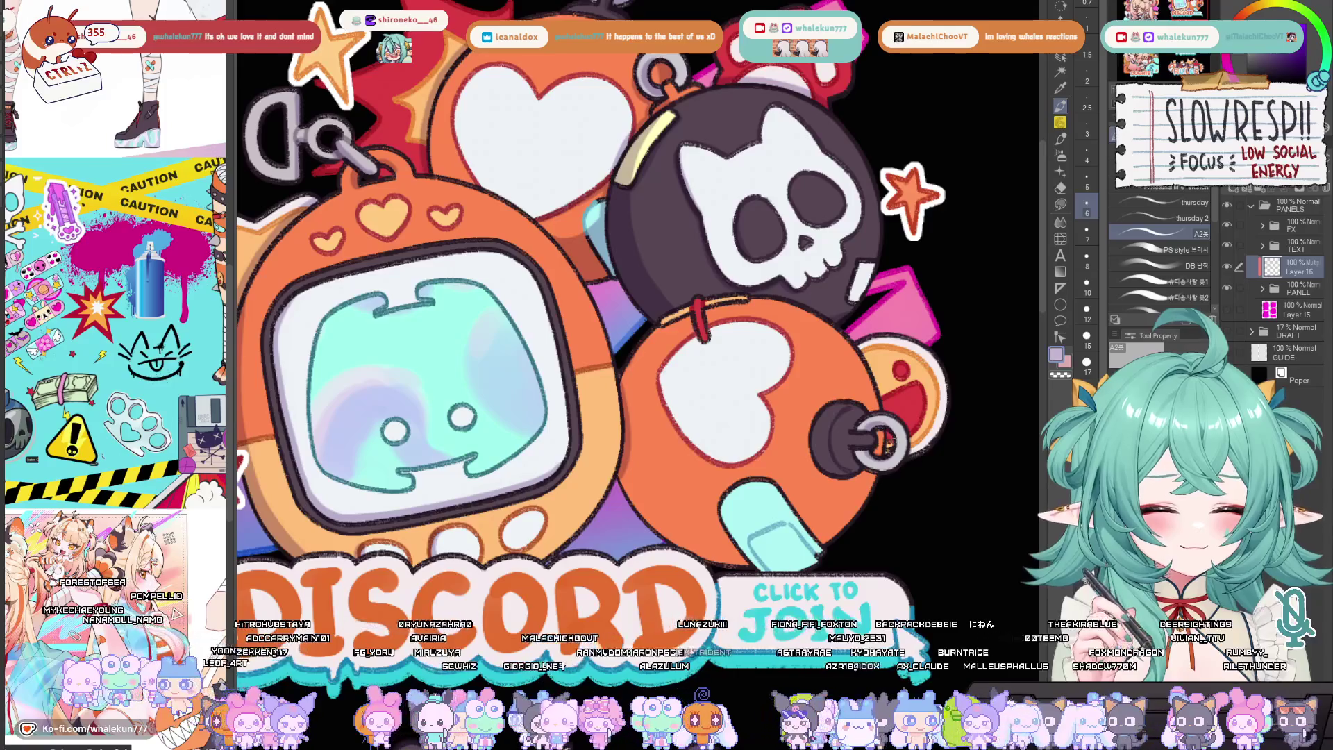
left_click_drag(879, 459, 860, 442)
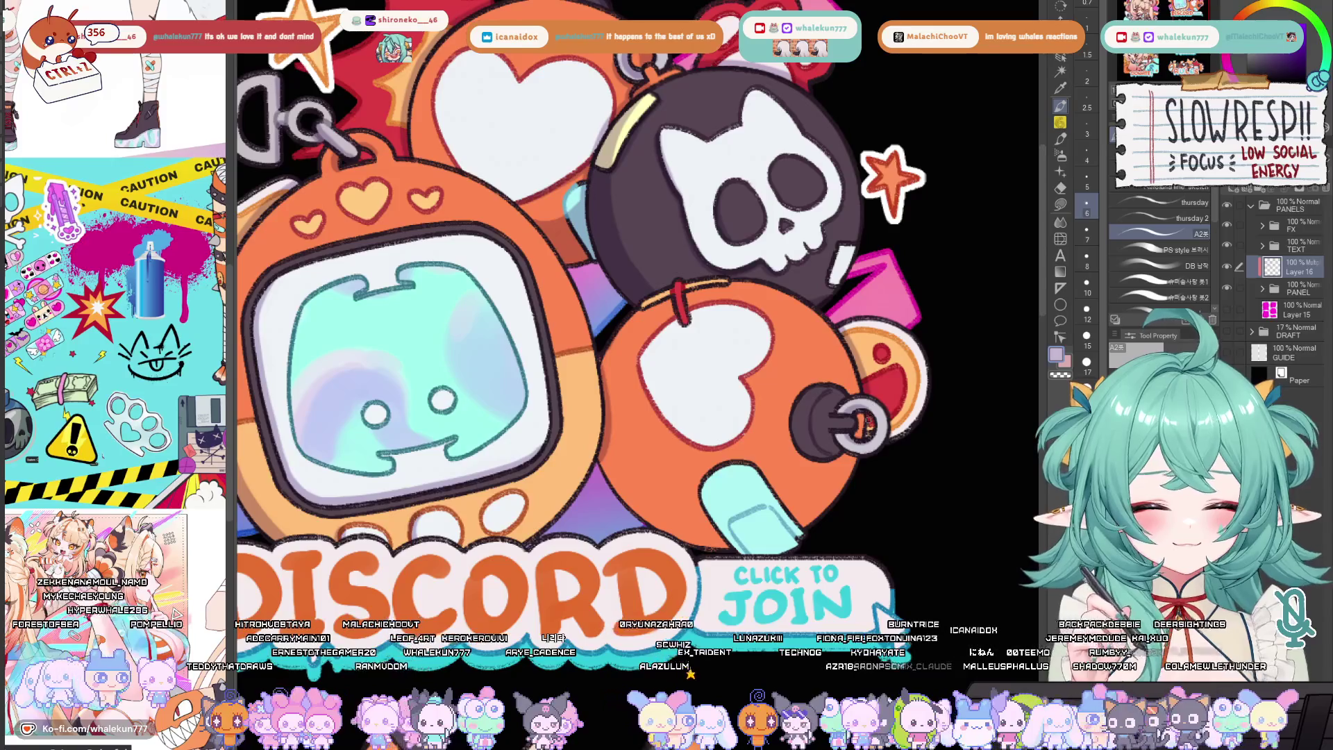
scroll(866, 393, "up", 2)
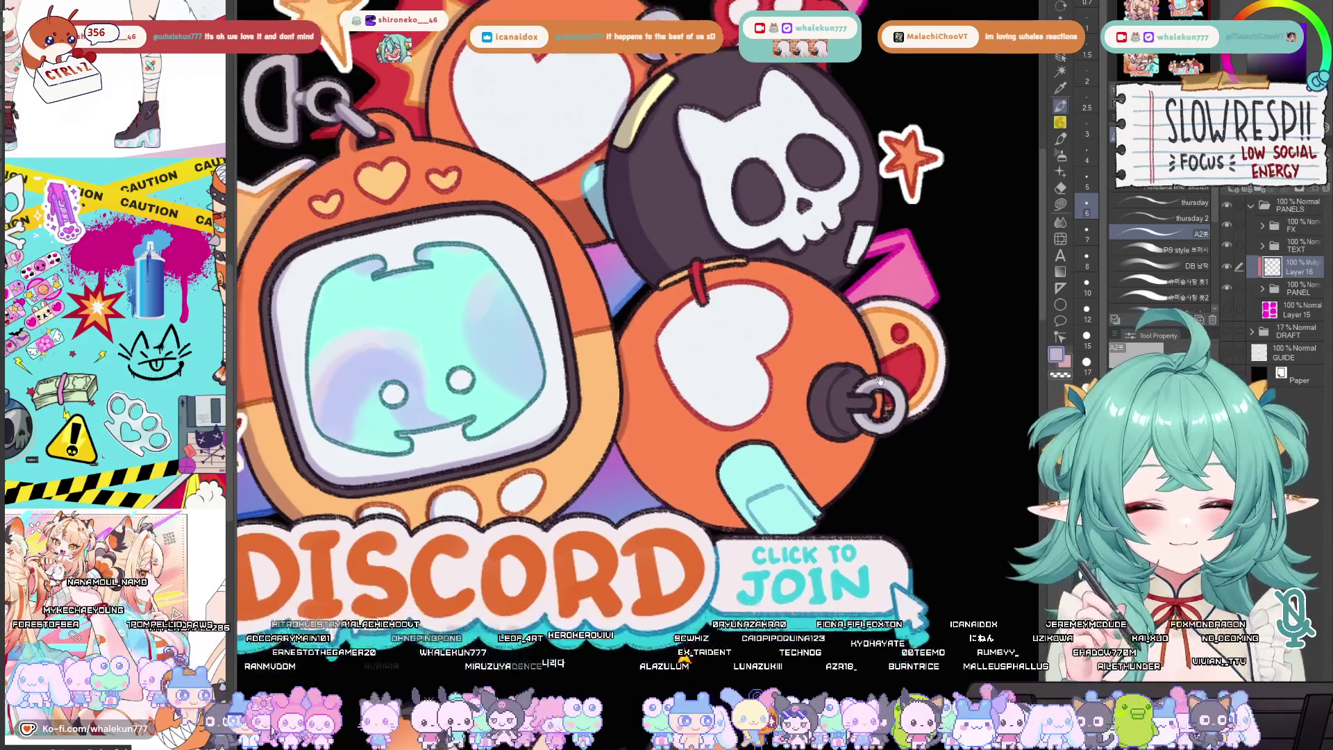
scroll(861, 434, "up", 2)
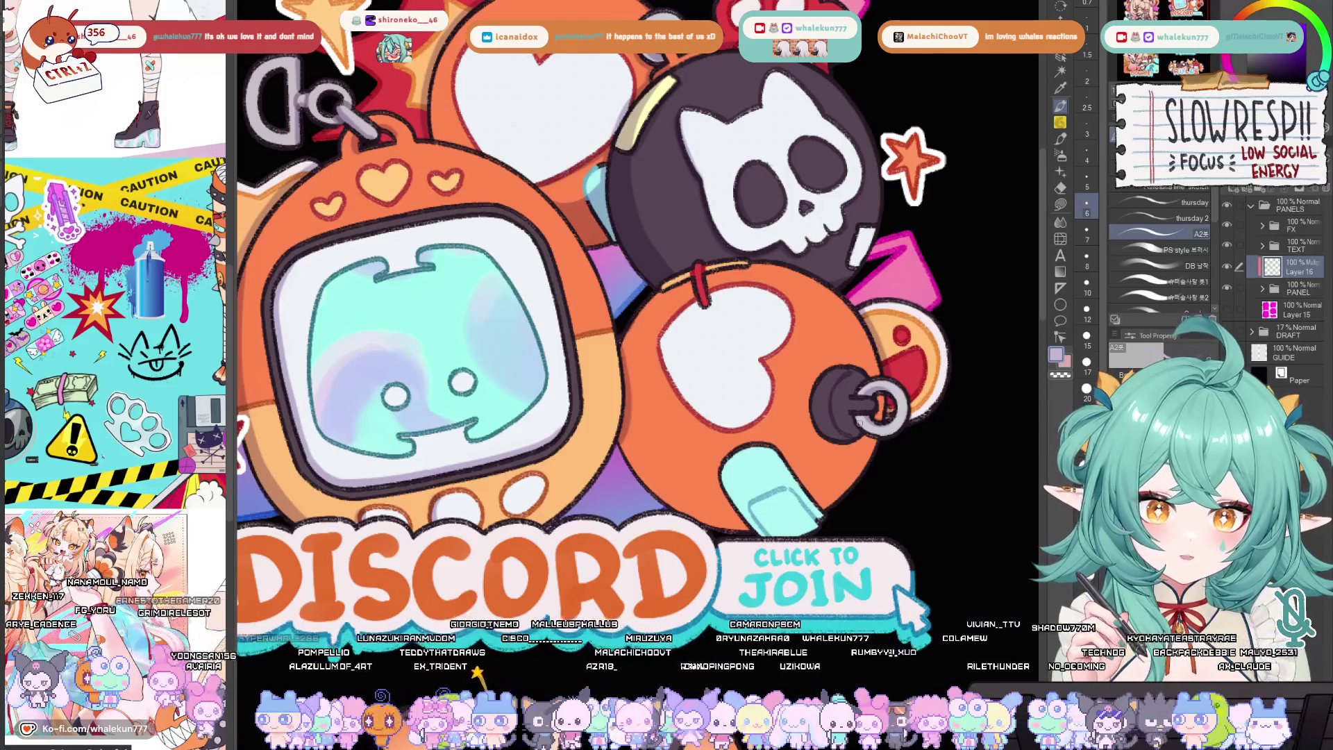
Flip the view several more times to check proportions, ending with DISCORD reading normally
key("h")
key("h")
scroll(651, 517, "up", 2)
scroll(651, 517, "down", 2)
scroll(652, 517, "up", 2)
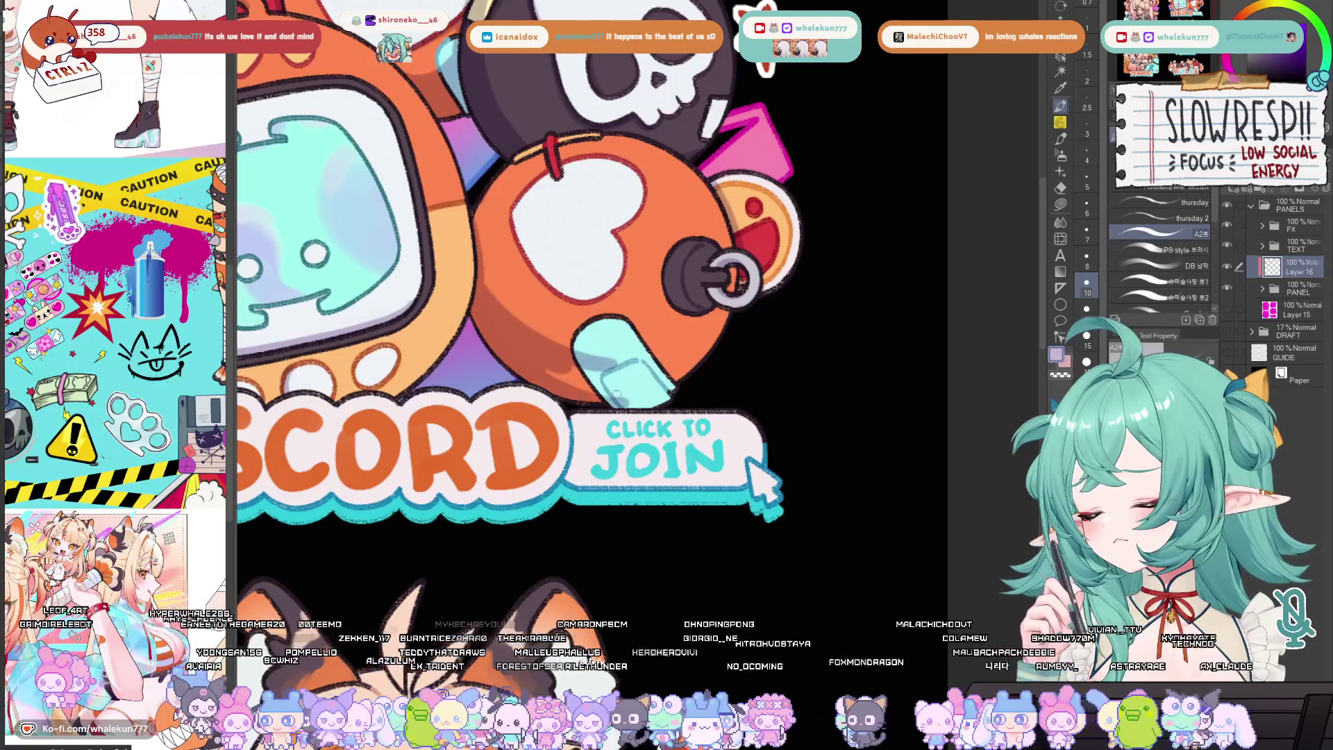
key("h")
key("h")
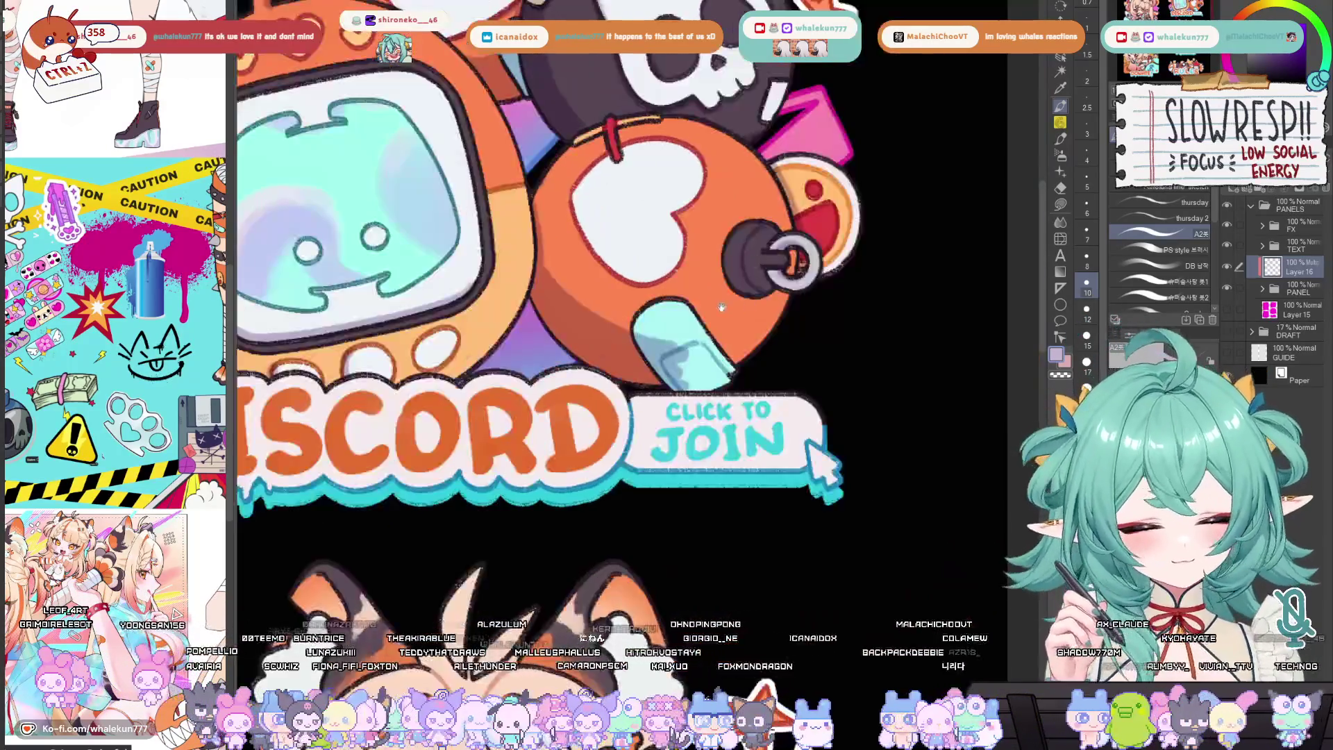
key("h")
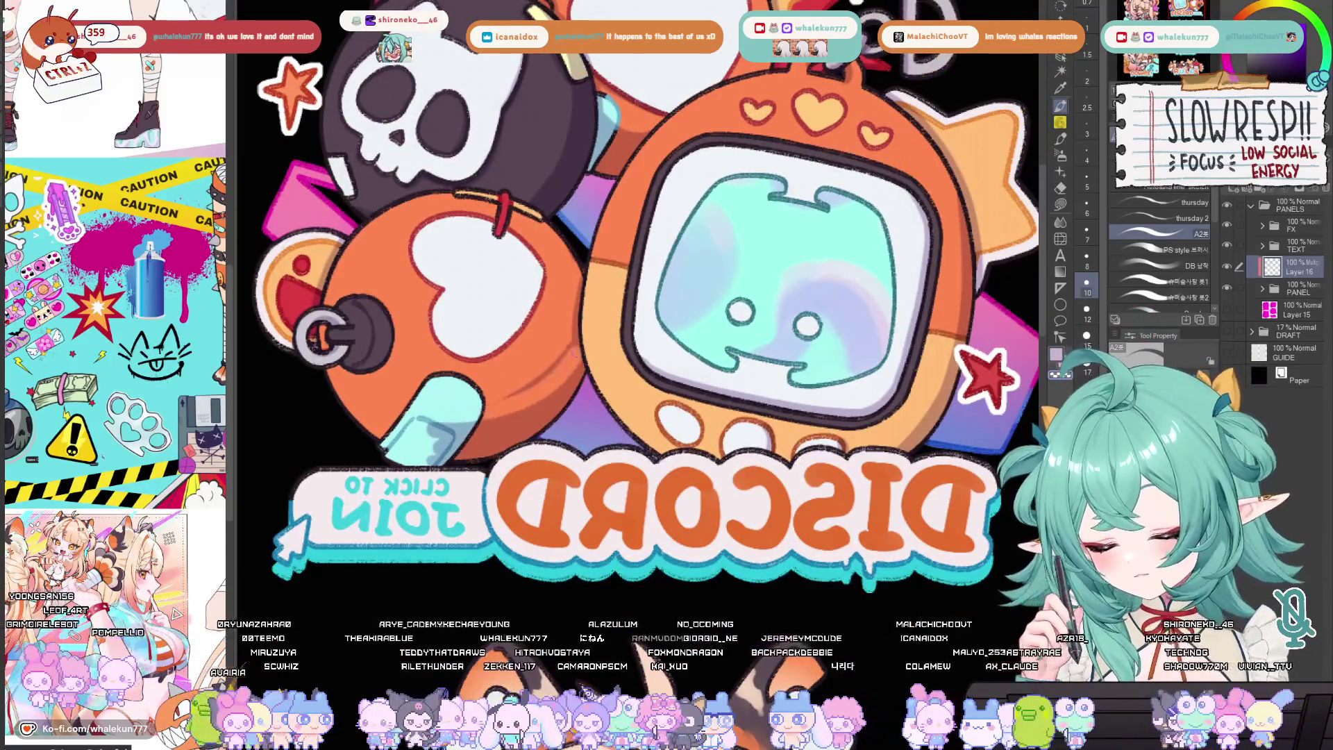
key("h")
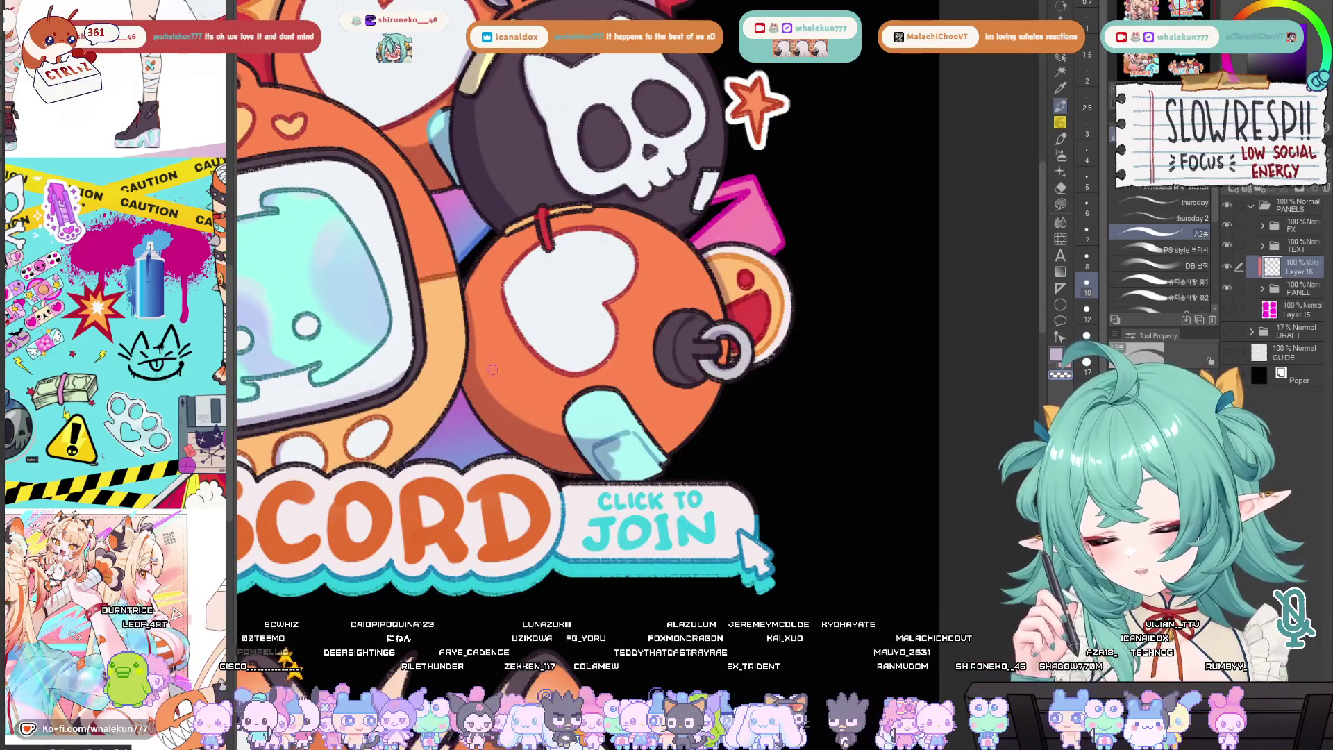
key("h")
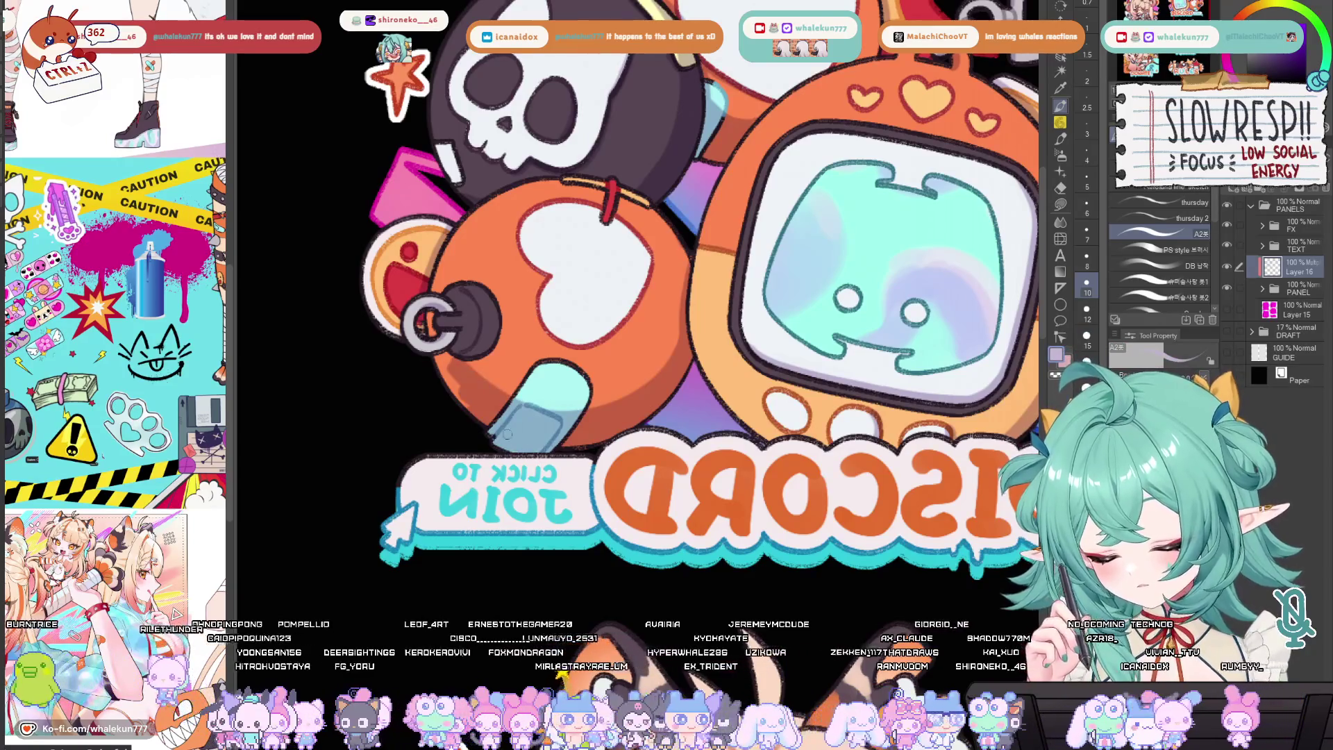
key("h")
Shrink the brush to size 6 and pan up to the top of the Discord art
key("bracketleft")
key("bracketleft")
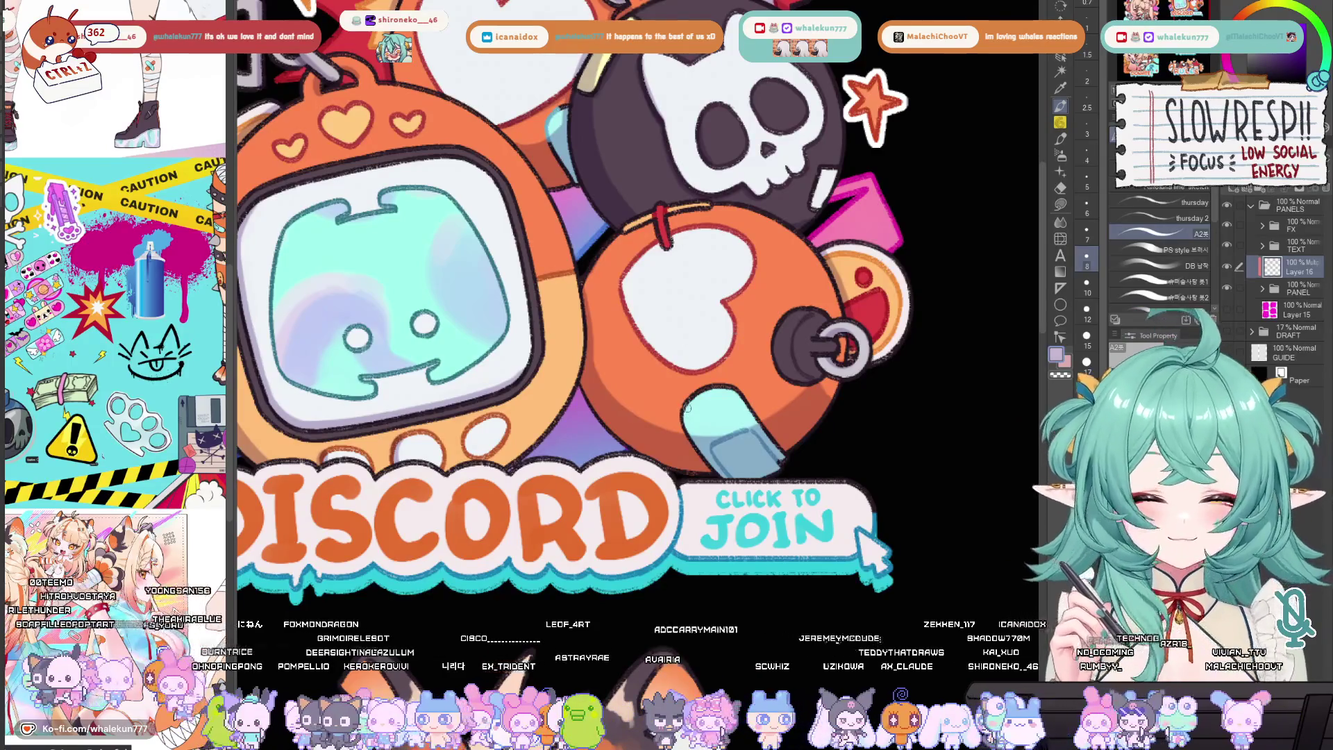
key("bracketleft")
key("bracketleft")
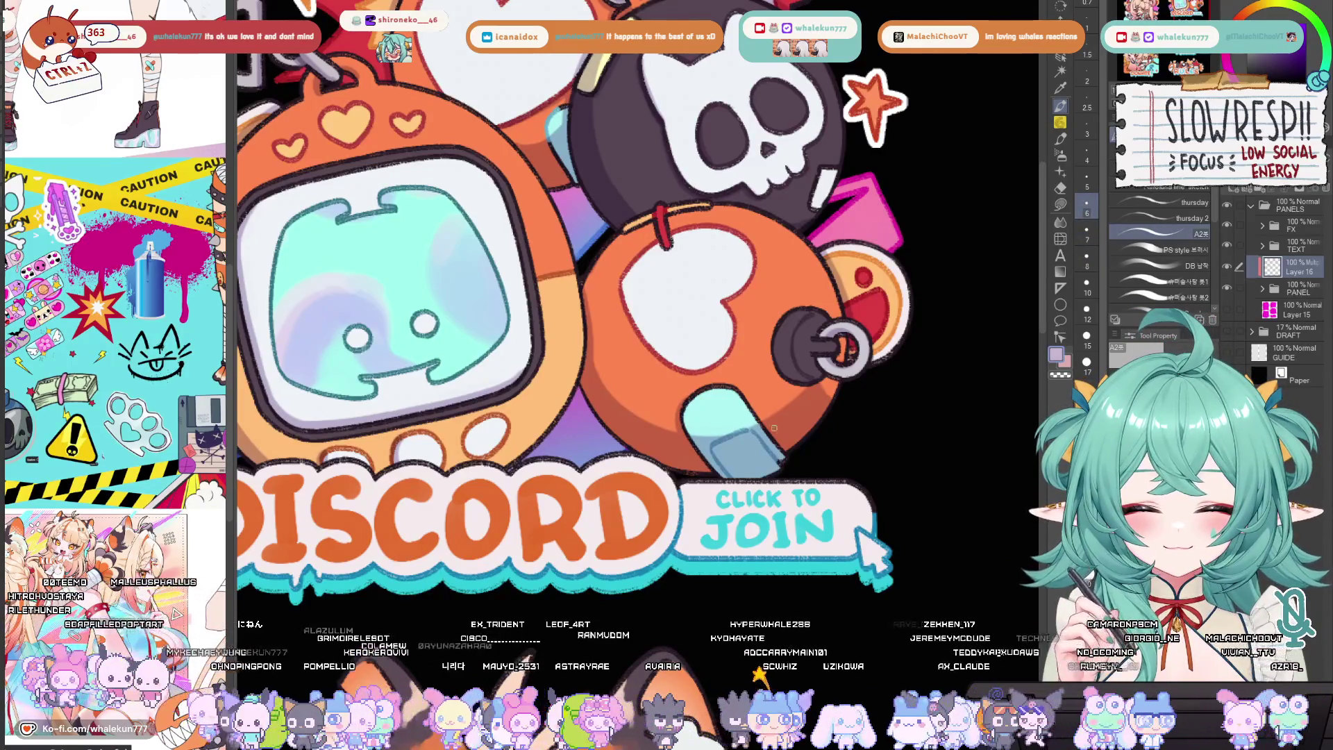
left_click_drag(773, 424, 764, 414)
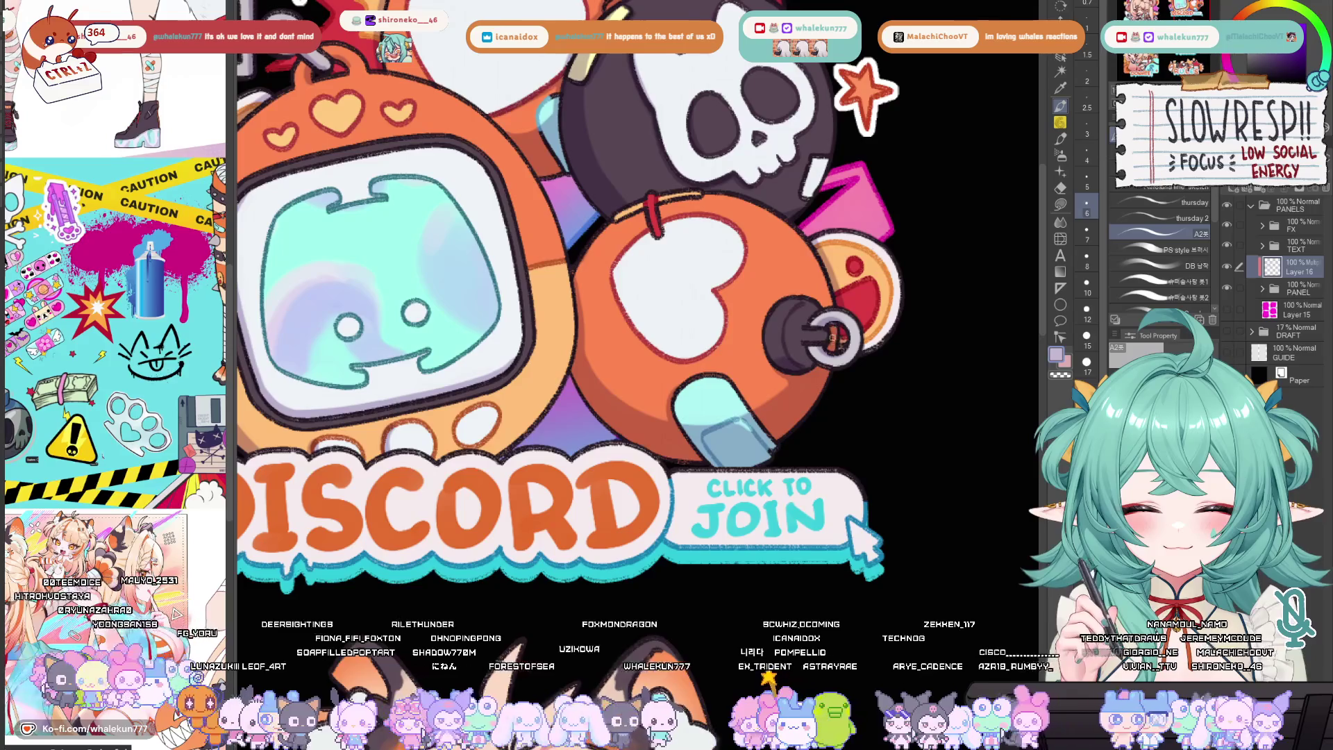
left_click_drag(840, 300, 844, 352)
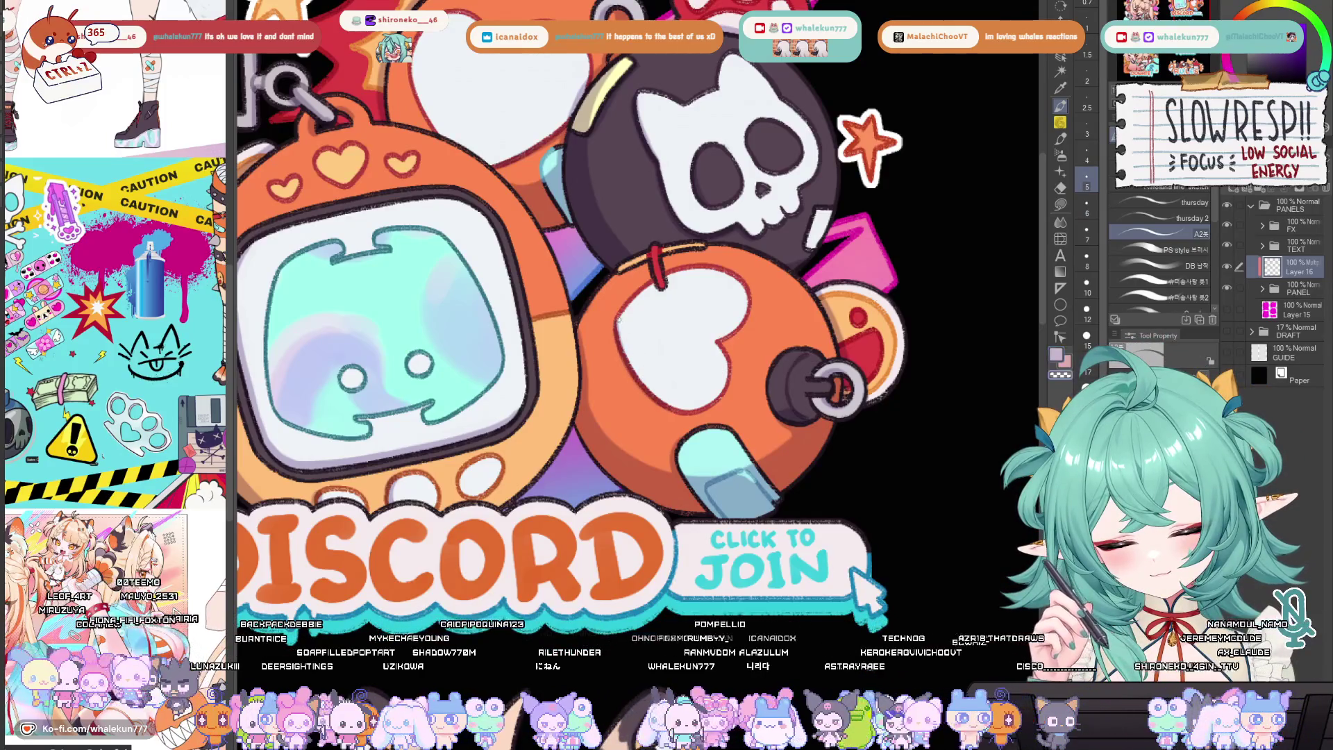
left_click_drag(727, 287, 734, 363)
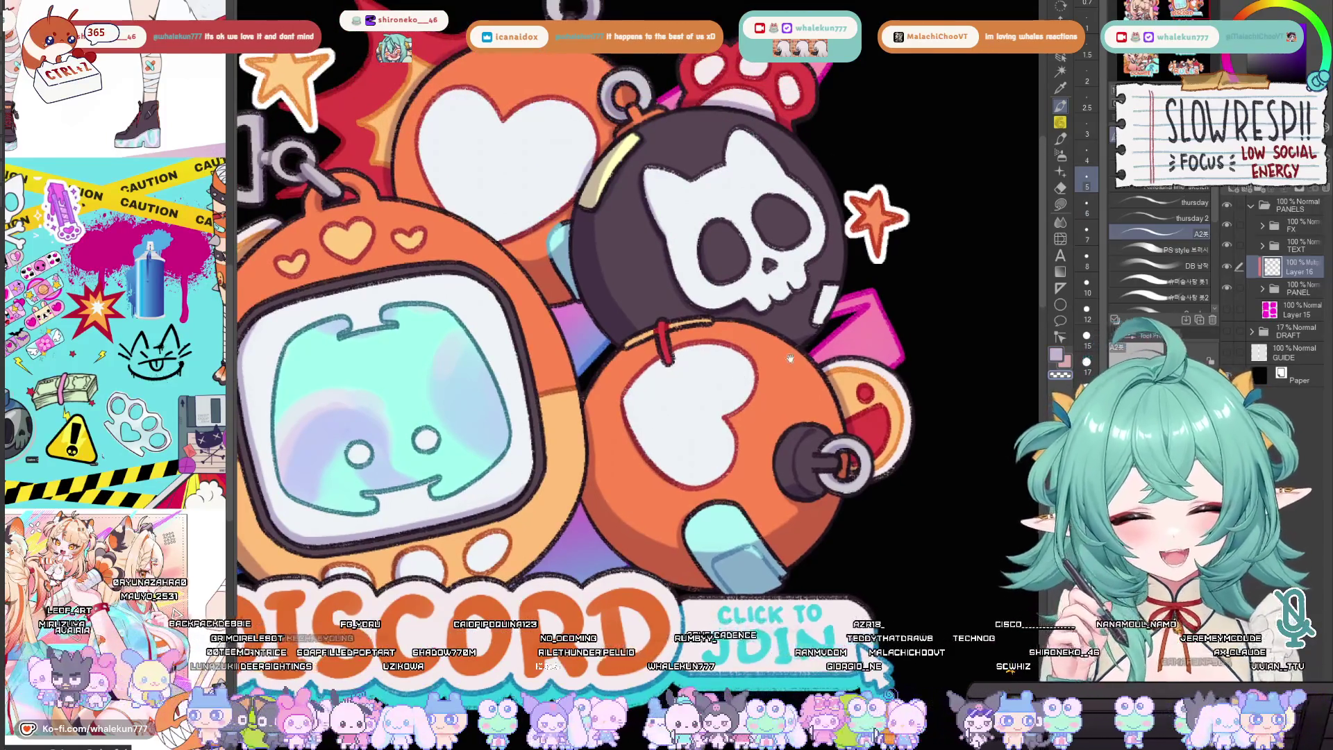
scroll(736, 368, "down", 4)
scroll(771, 427, "up", 2)
scroll(713, 349, "up", 2)
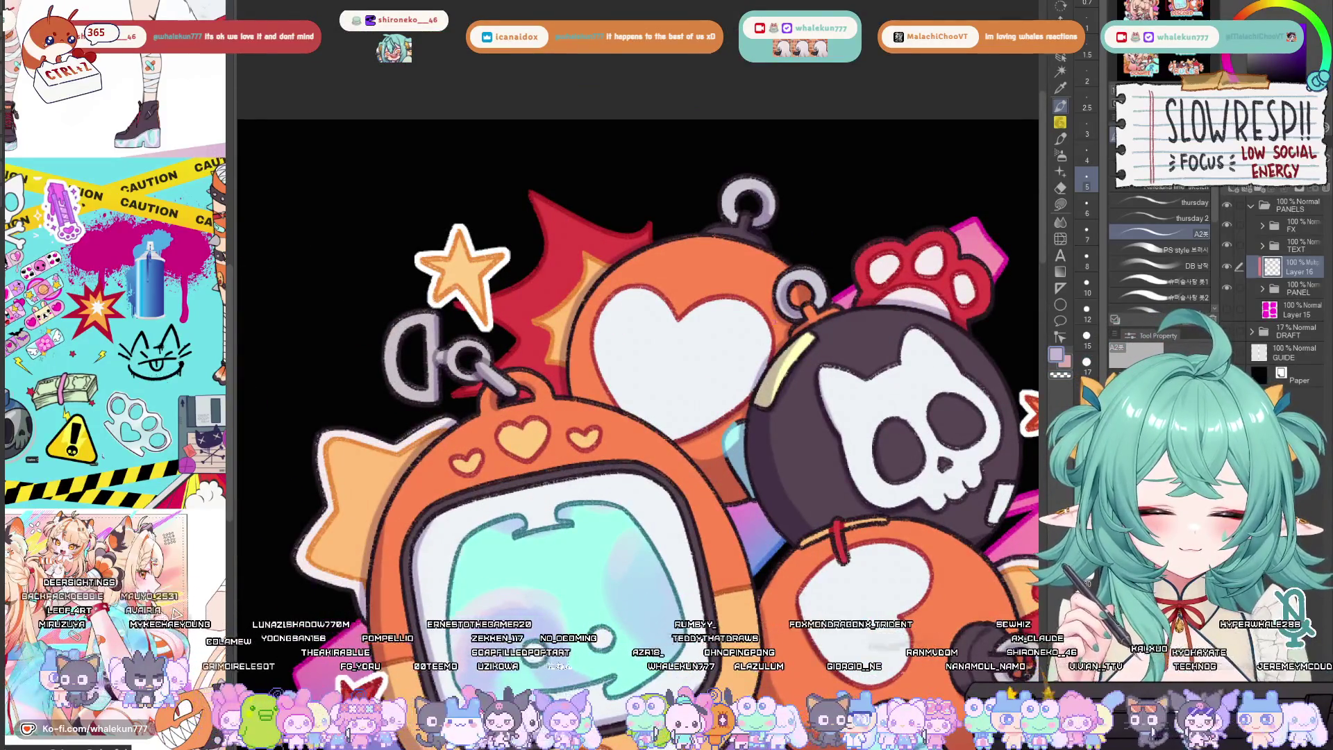
Fit the whole panel sheet in view, then return to the pen and zoom toward the Donate panel
left_click_drag(786, 303, 789, 349)
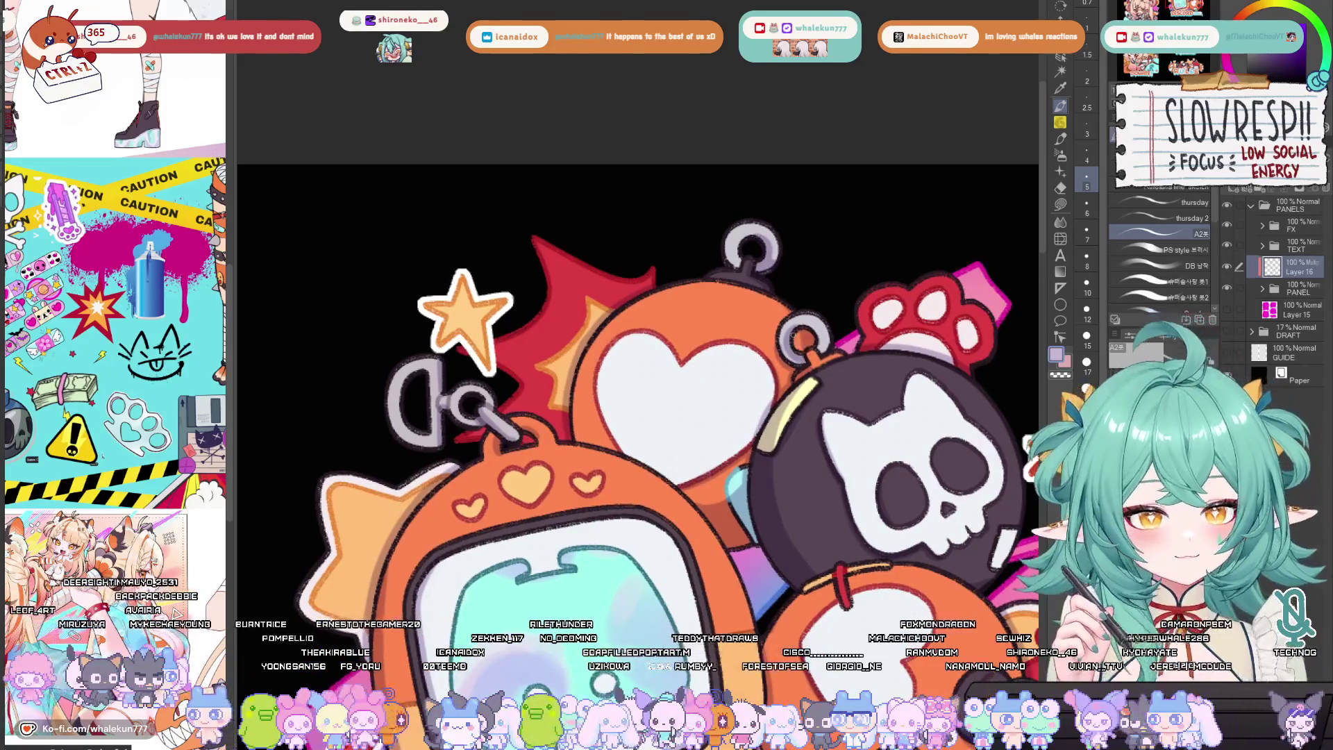
key("ctrl+0")
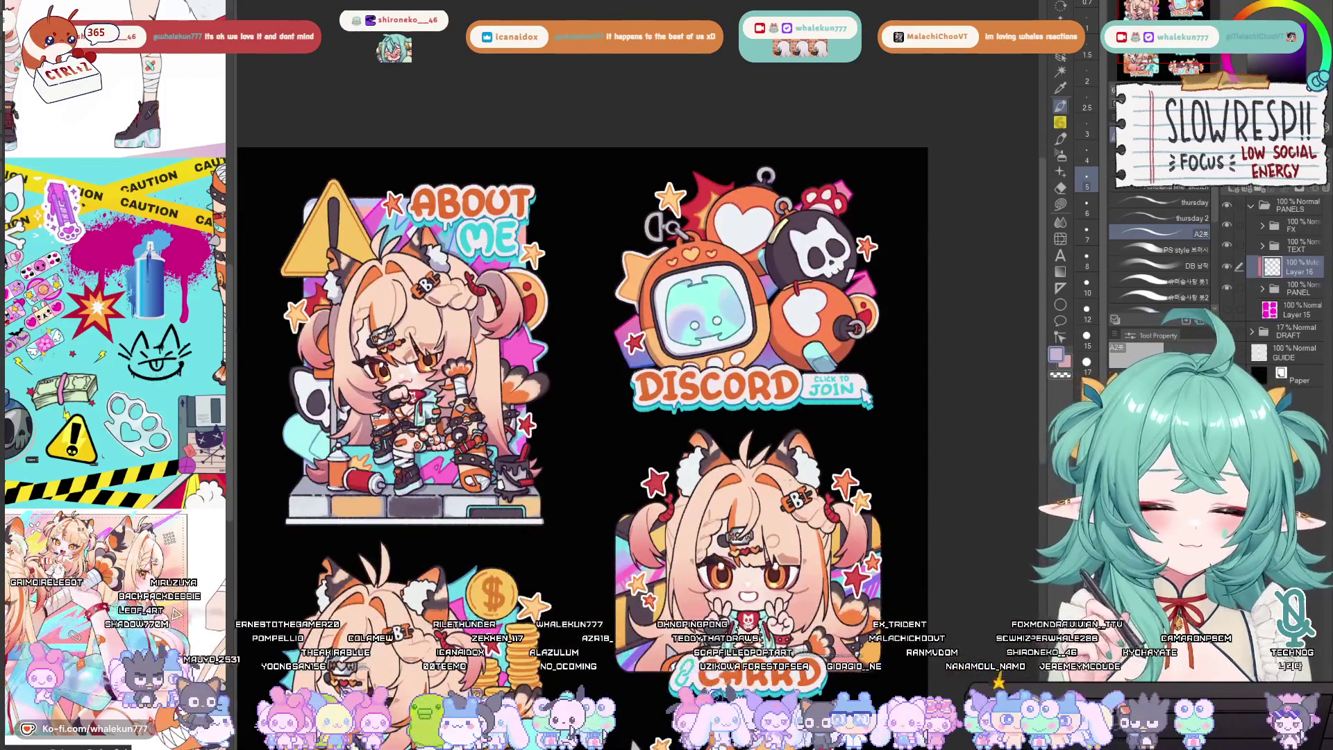
left_click_drag(583, 347, 568, 447)
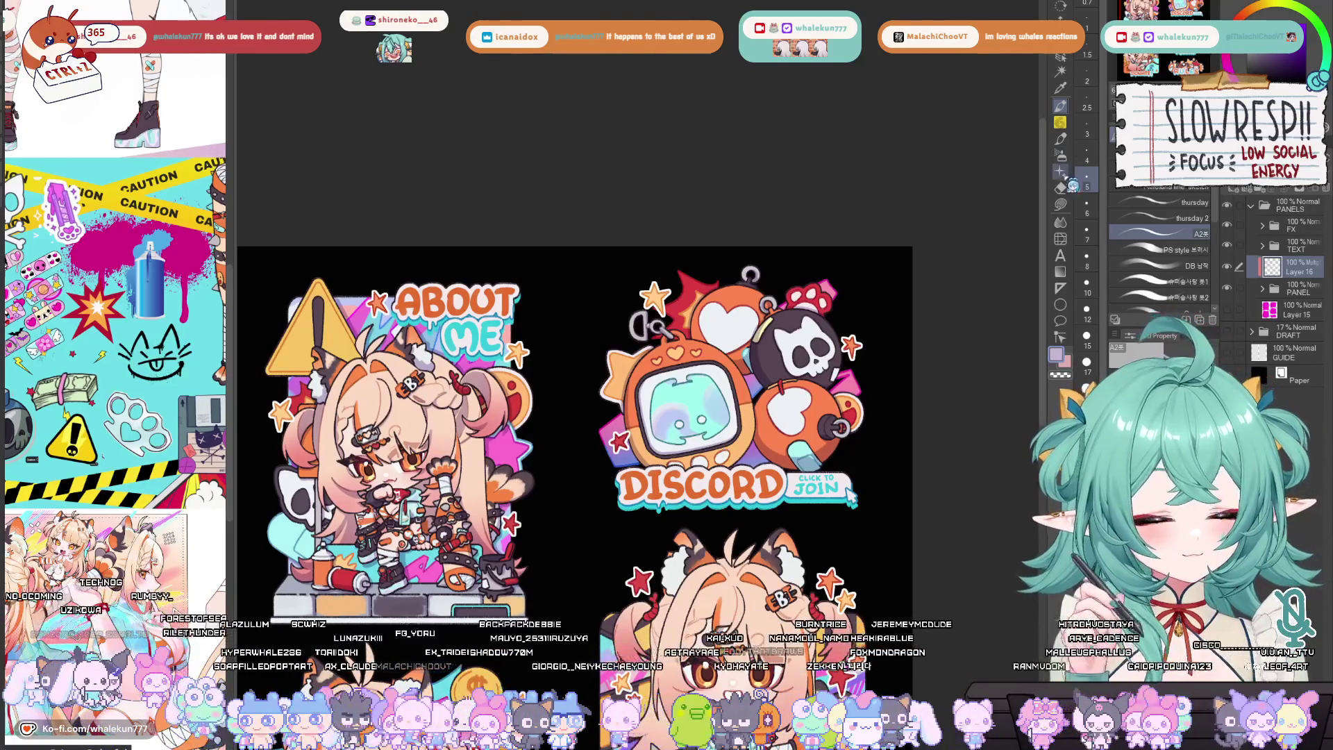
left_click(1060, 204)
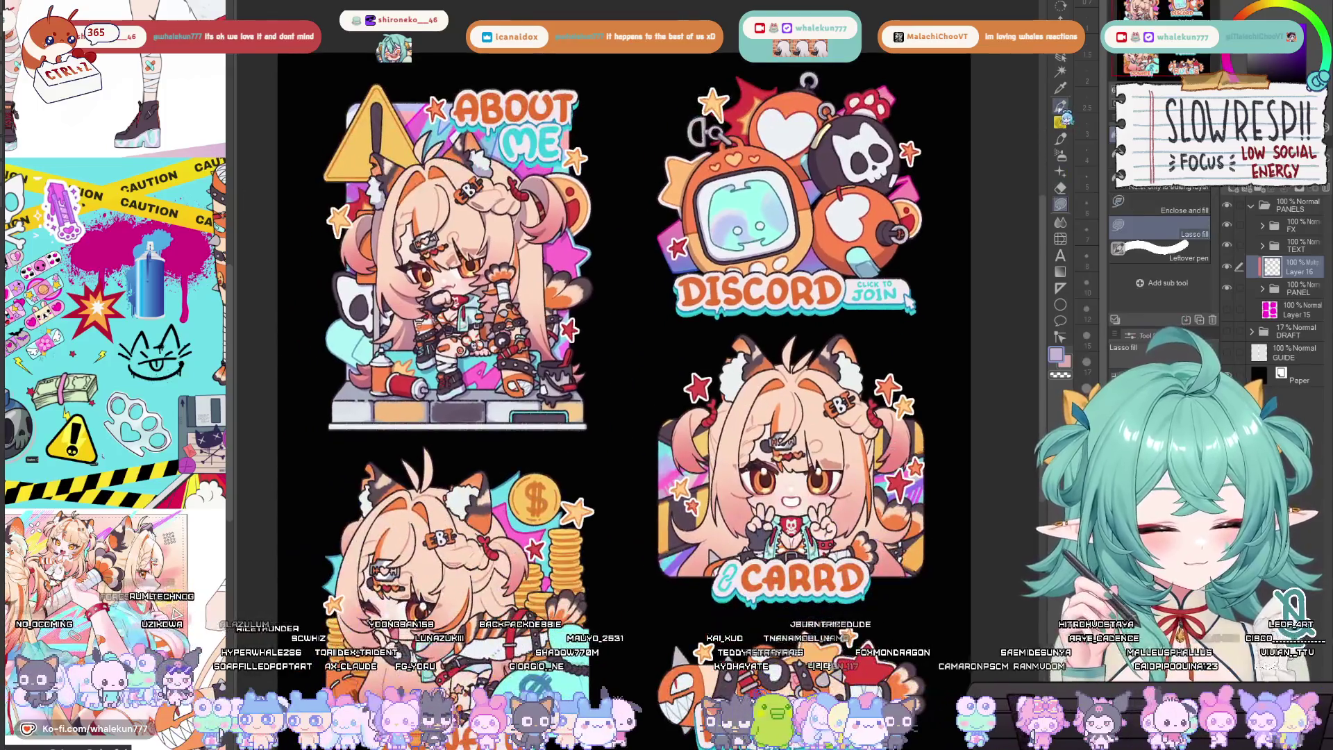
left_click(1061, 106)
mouse_move(861, 347)
left_mouse_down()
mouse_move(857, 359)
mouse_move(905, 212)
left_mouse_up()
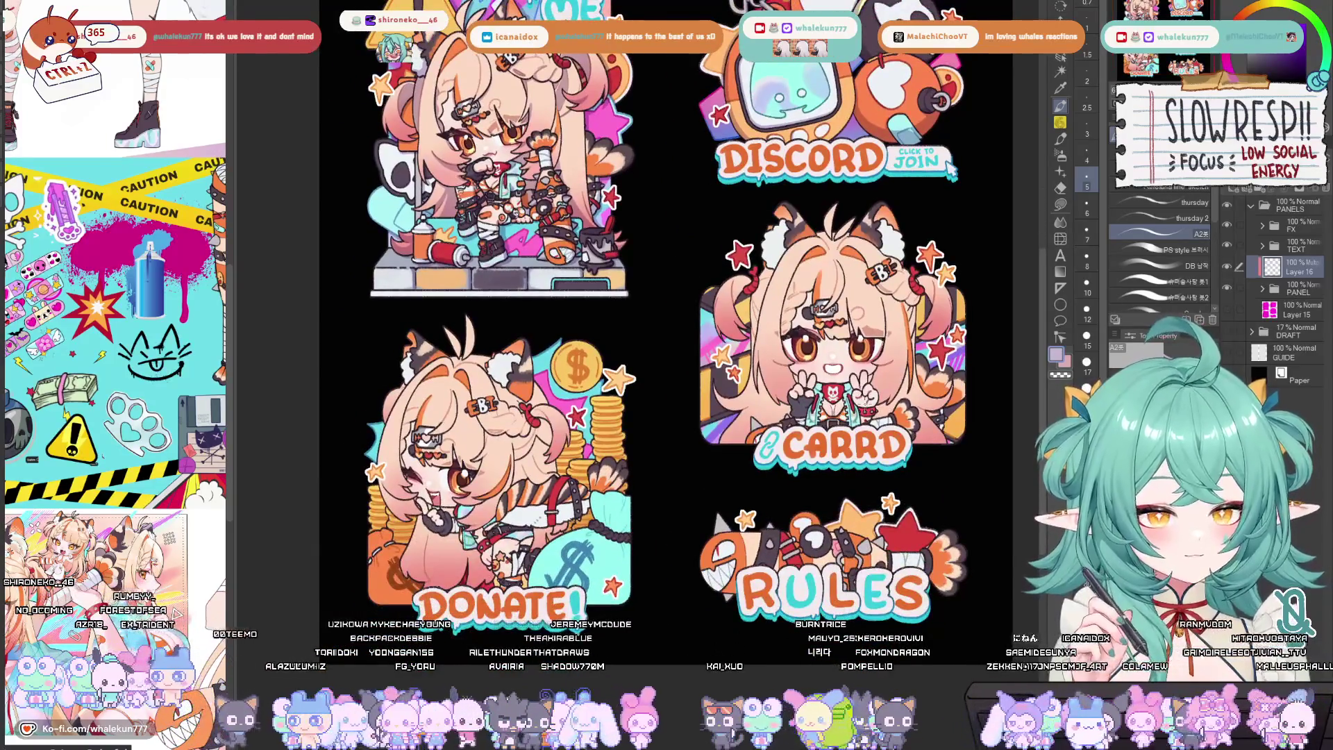
scroll(655, 298, "up", 2)
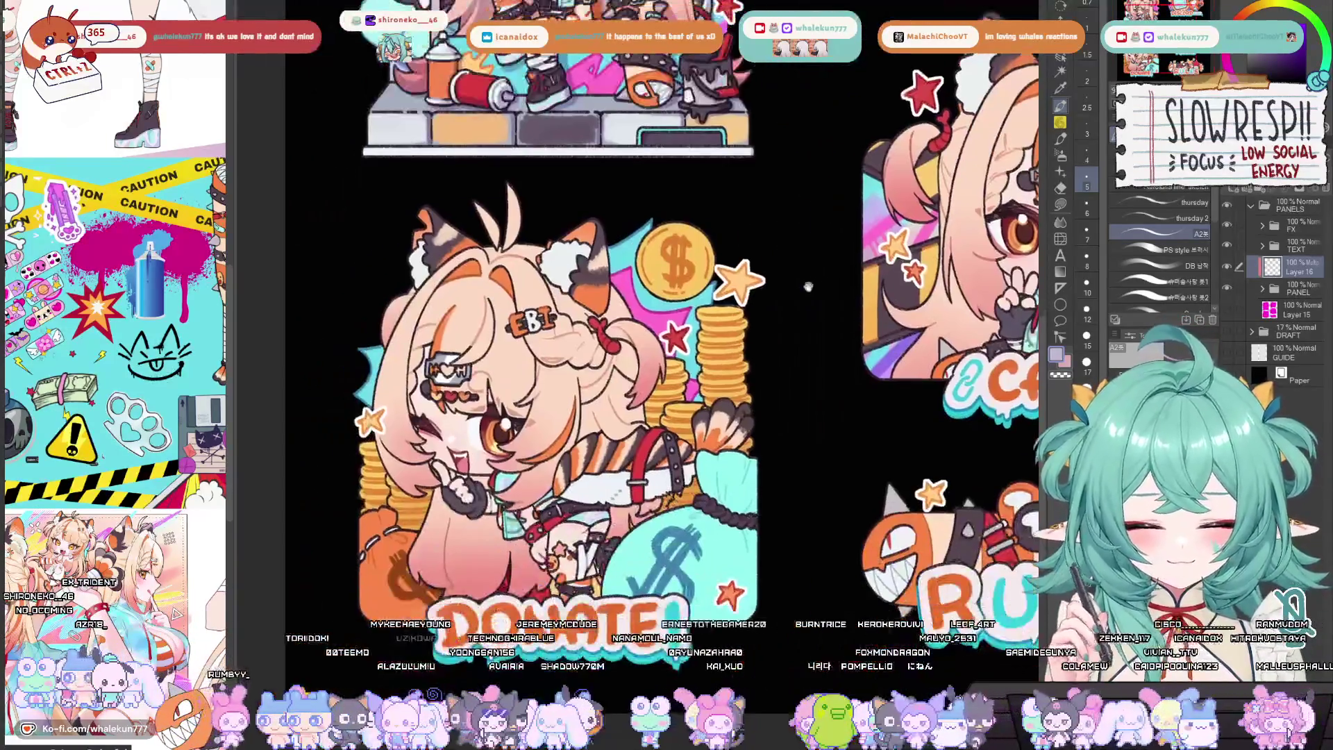
With a slightly larger brush, darken the head's left outline and redraw the left ear on a rotated canvas
scroll(825, 289, "up", 4)
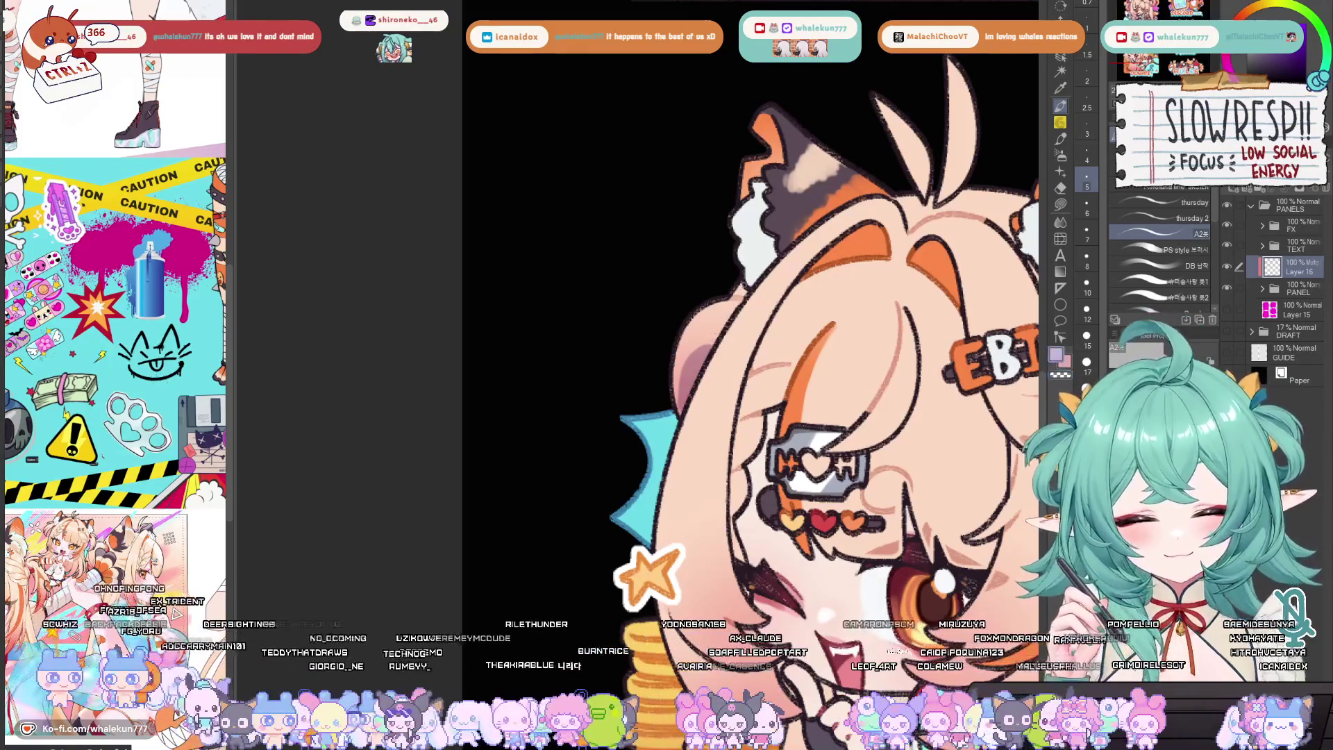
key("bracketright")
key("bracketright")
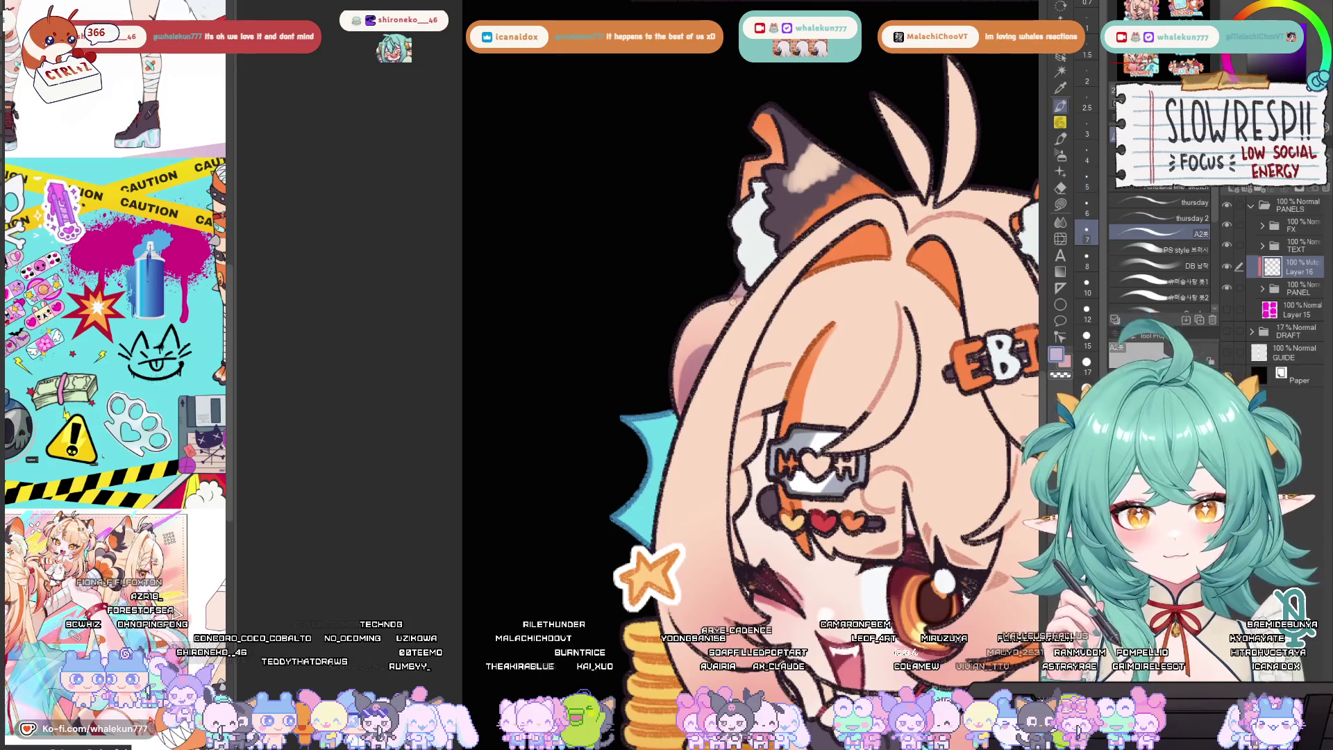
mouse_move(722, 300)
left_mouse_down()
mouse_move(672, 386)
mouse_move(675, 406)
left_mouse_up()
key("minus")
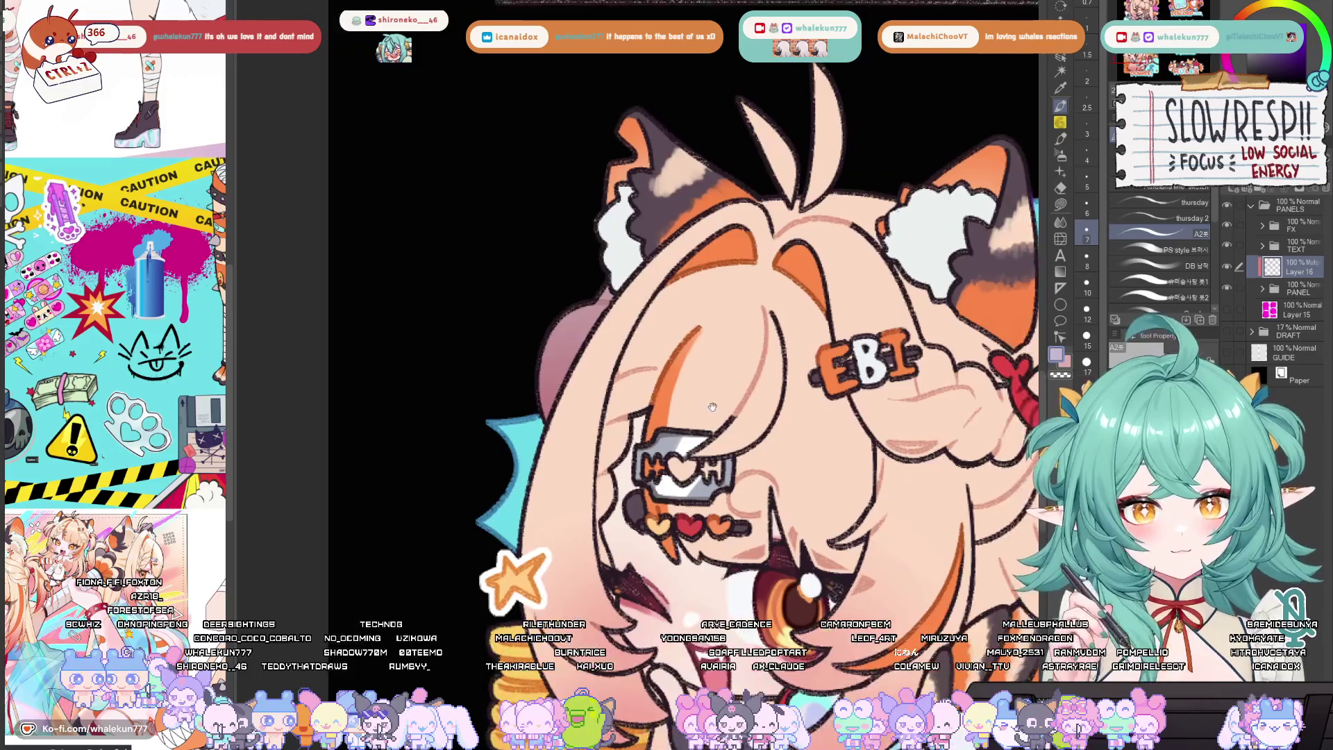
key("minus")
mouse_move(601, 227)
left_mouse_down()
mouse_move(618, 279)
mouse_move(591, 224)
mouse_move(570, 308)
mouse_move(596, 236)
mouse_move(611, 281)
mouse_move(603, 273)
mouse_move(590, 347)
mouse_move(604, 365)
mouse_move(575, 401)
mouse_move(582, 318)
mouse_move(599, 375)
left_mouse_up()
Undo a stray stroke, then add soft purple shading along the cheek and in the hair
scroll(618, 246, "down", 5)
scroll(618, 245, "up", 5)
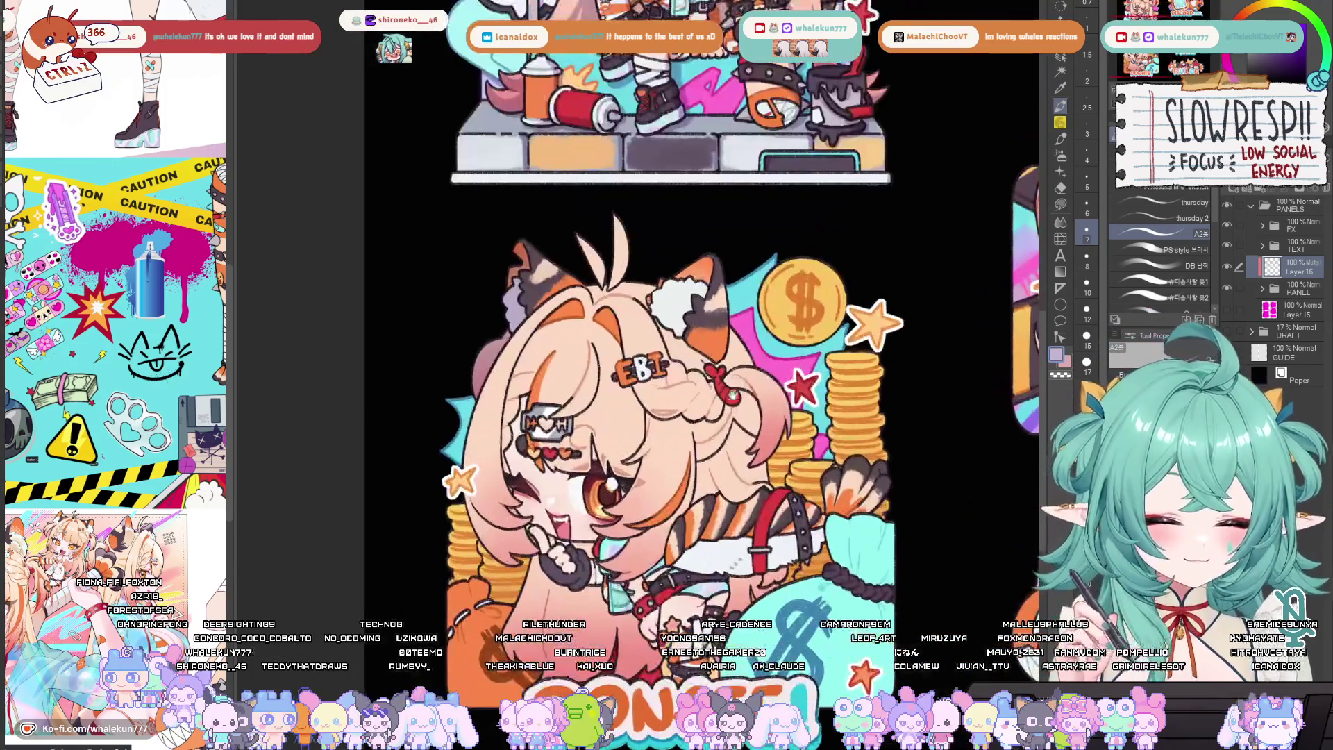
scroll(616, 368, "up", 1)
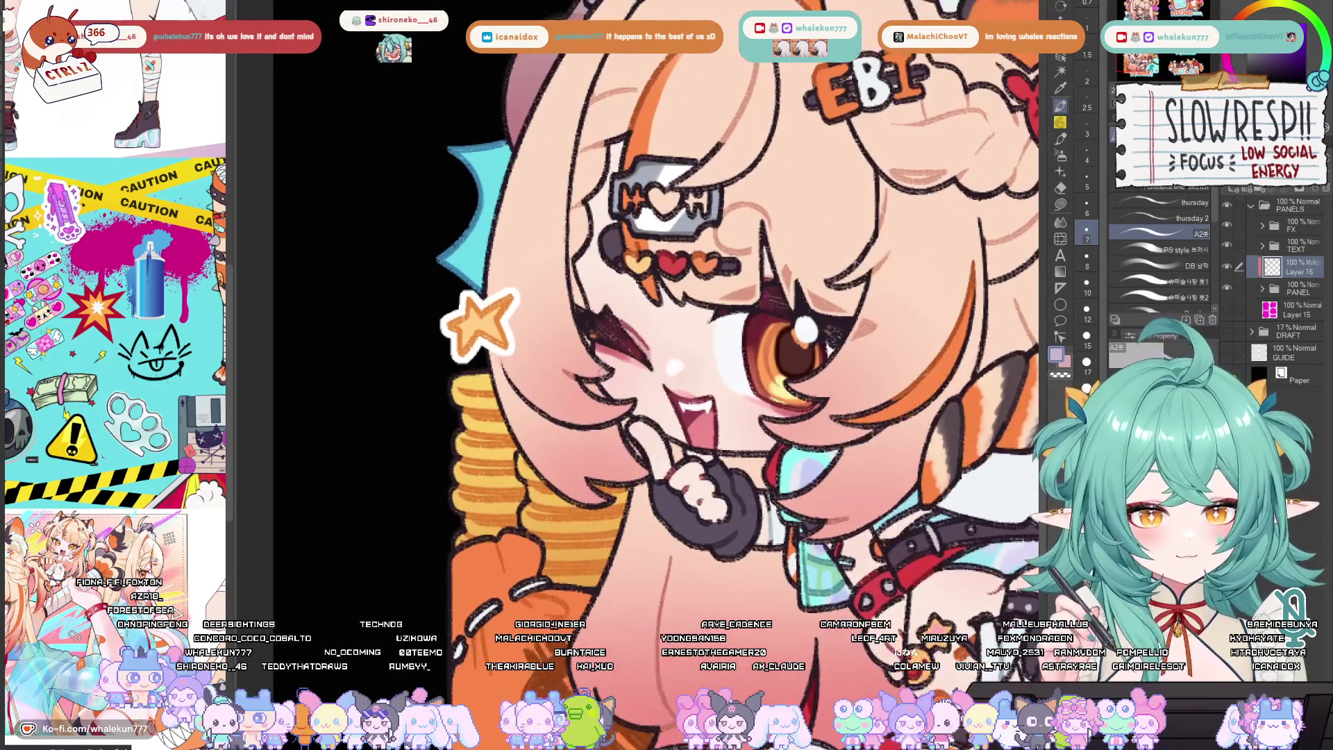
scroll(566, 354, "up", 3)
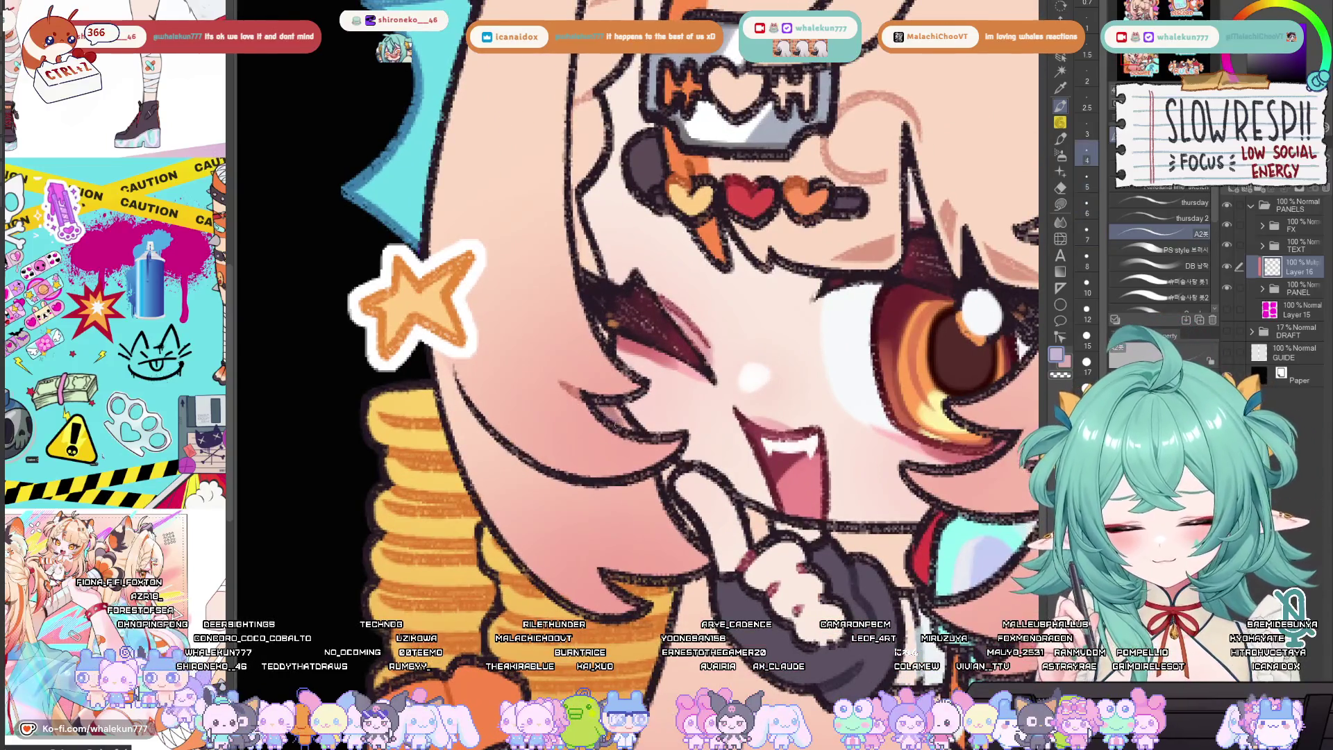
scroll(601, 332, "down", 3)
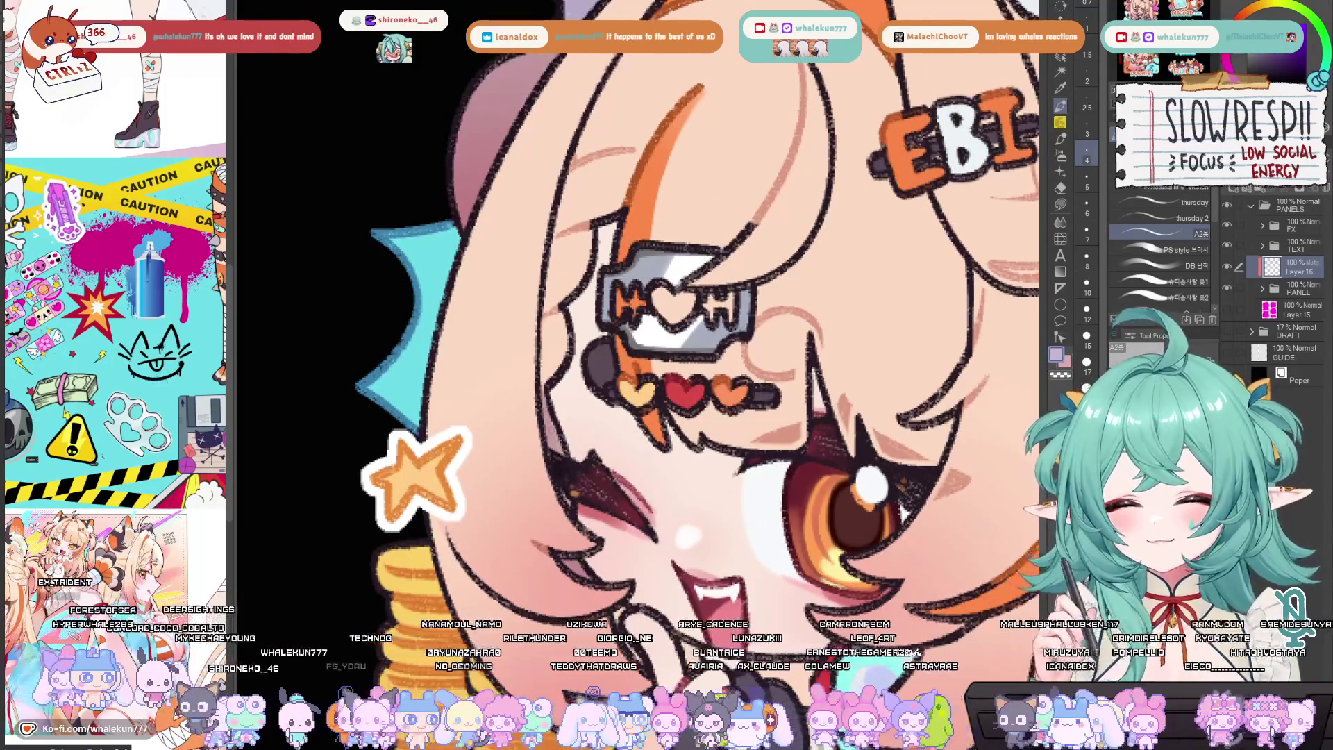
scroll(575, 525, "down", 3)
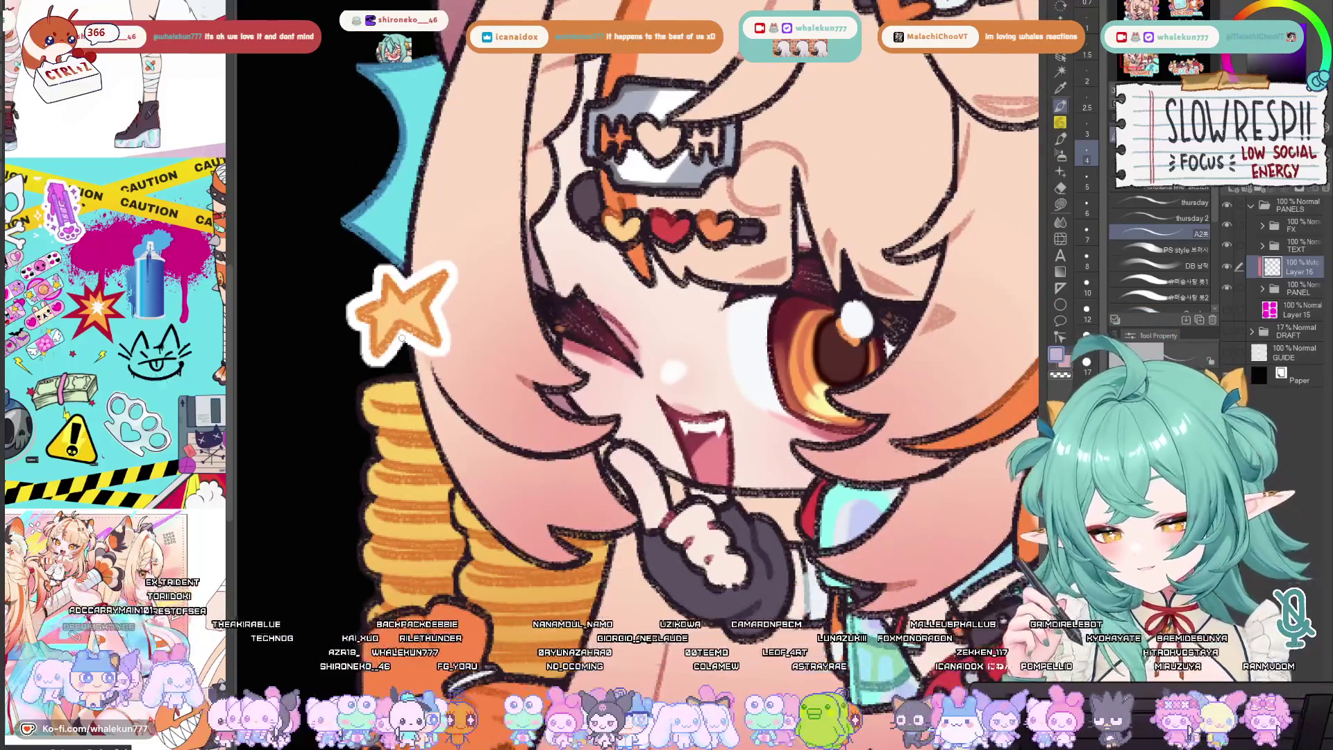
left_click_drag(531, 500, 618, 534)
key("ctrl+z")
key("ctrl+z")
mouse_move(532, 498)
left_mouse_down()
mouse_move(611, 530)
mouse_move(575, 533)
mouse_move(587, 523)
left_mouse_up()
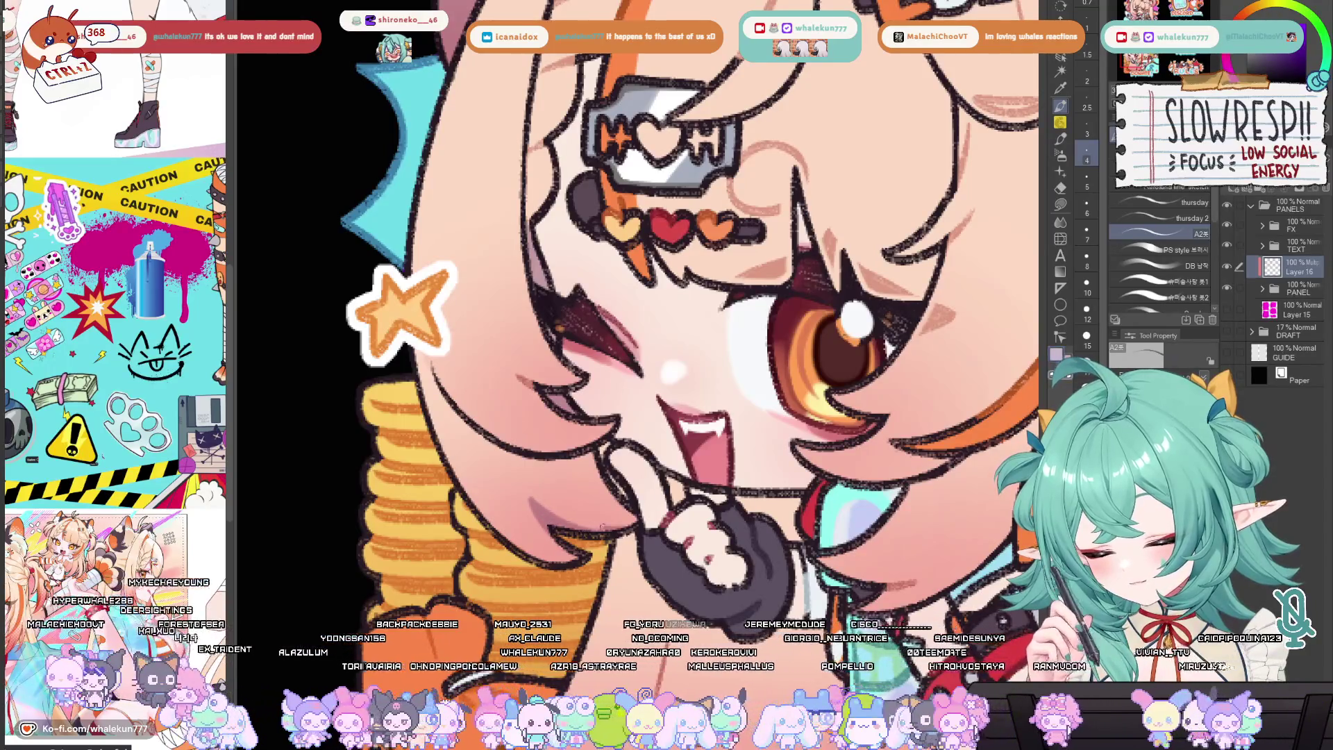
scroll(611, 486, "right", 2)
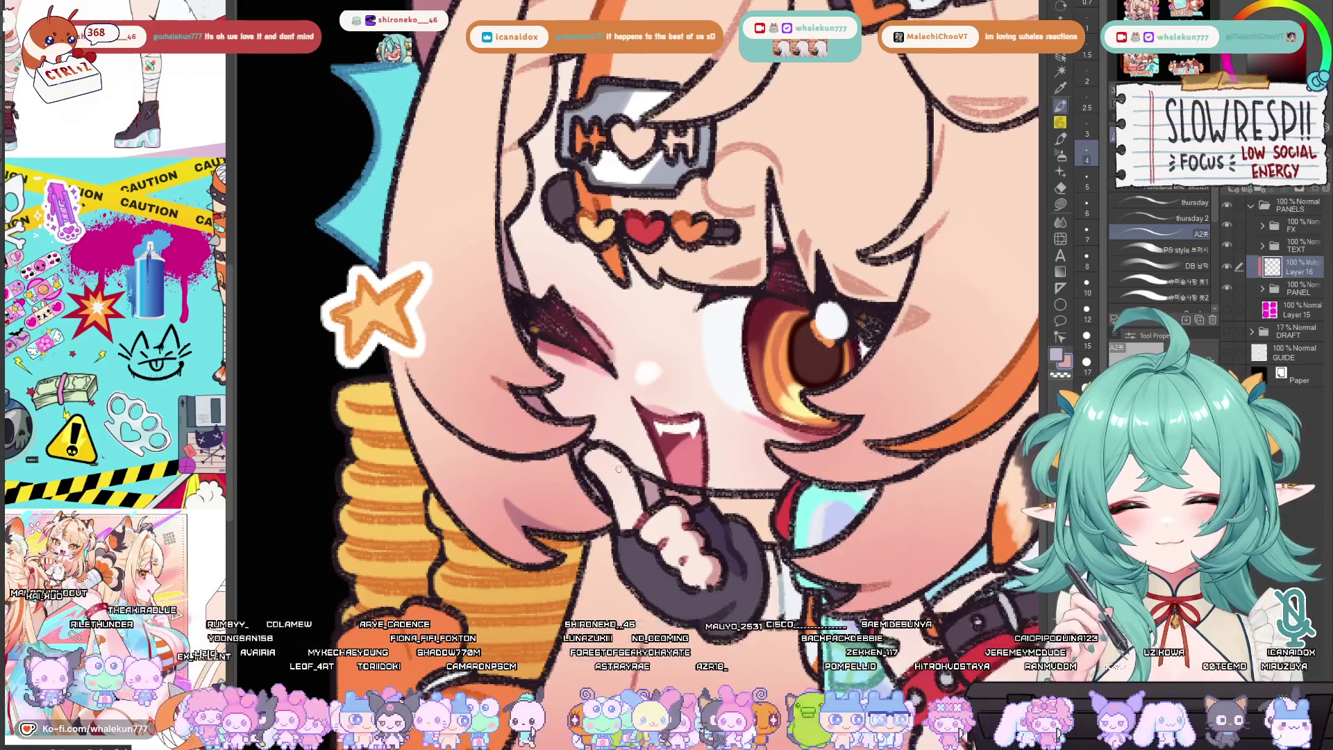
scroll(638, 509, "up", 2)
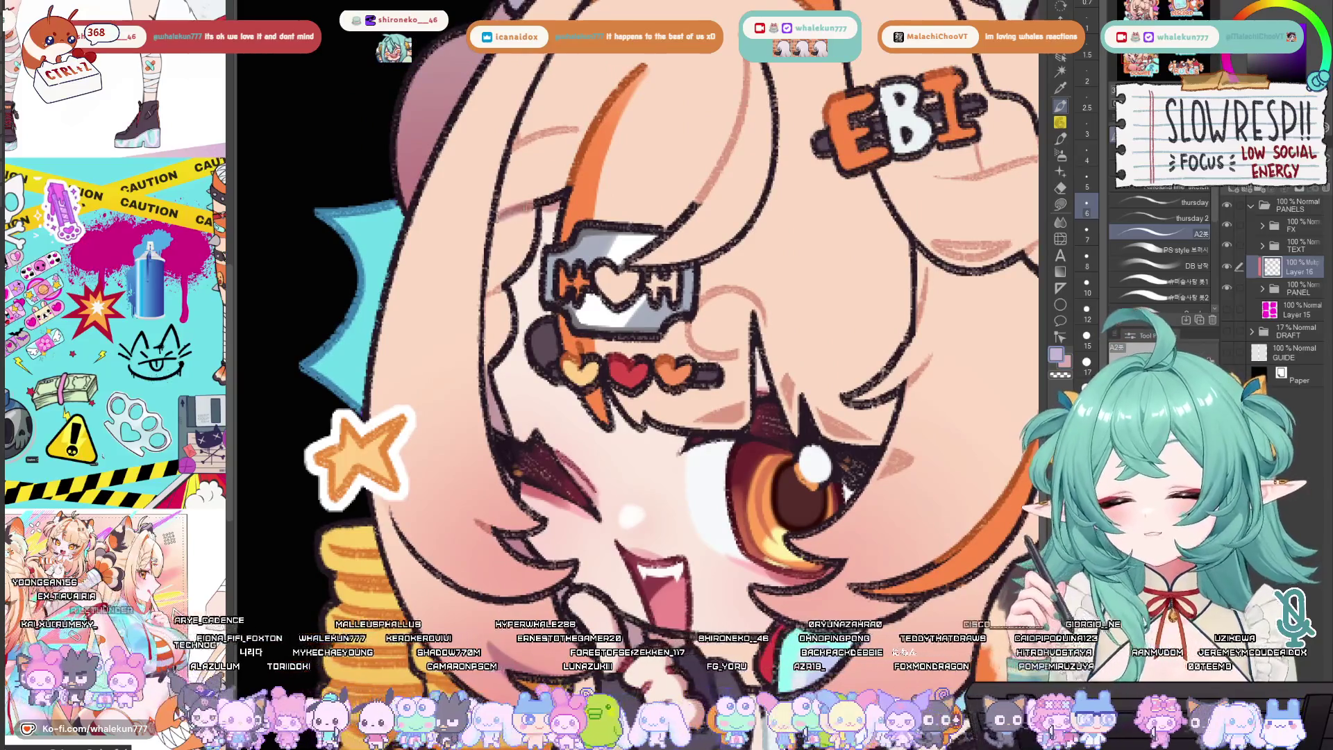
mouse_move(536, 208)
left_mouse_down()
mouse_move(498, 219)
mouse_move(499, 278)
mouse_move(521, 250)
mouse_move(494, 287)
mouse_move(486, 337)
mouse_move(500, 368)
left_mouse_up()
scroll(643, 313, "up", 2)
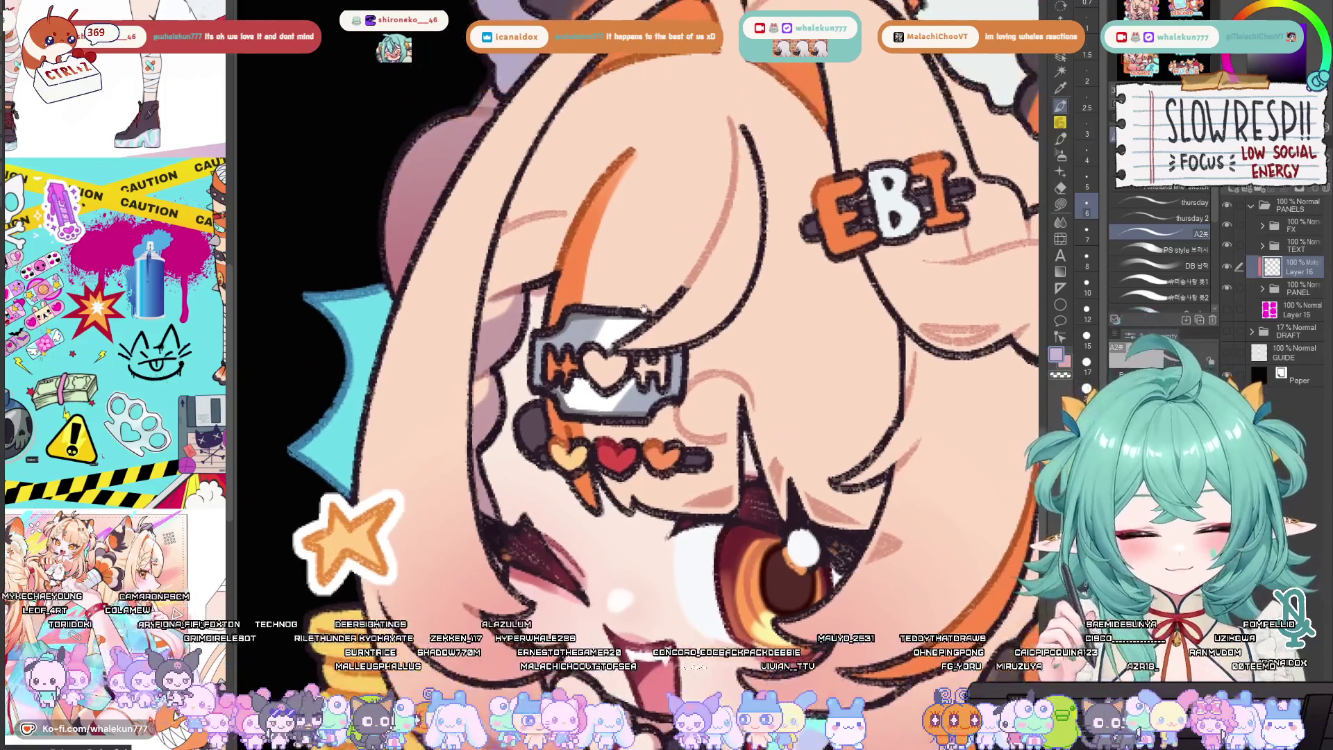
scroll(642, 312, "up", 1)
key("h")
key("h")
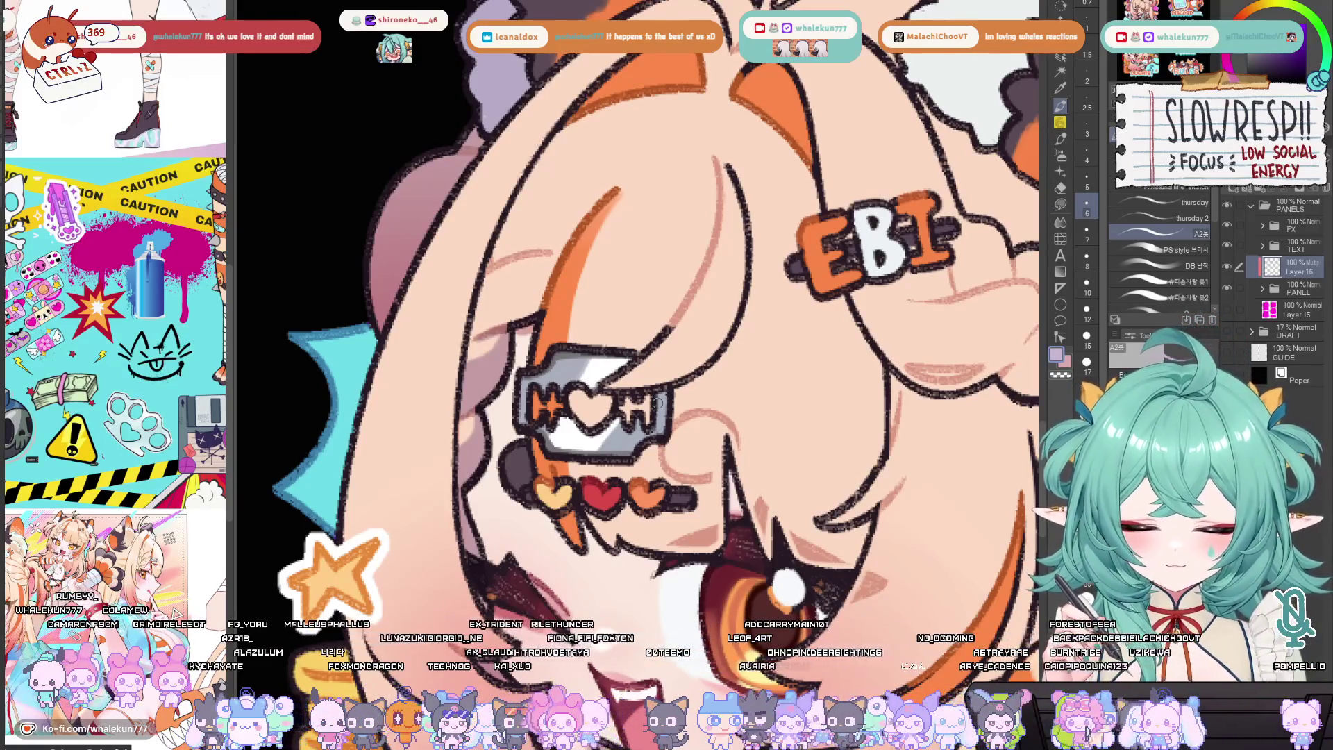
left_click_drag(658, 403, 726, 336)
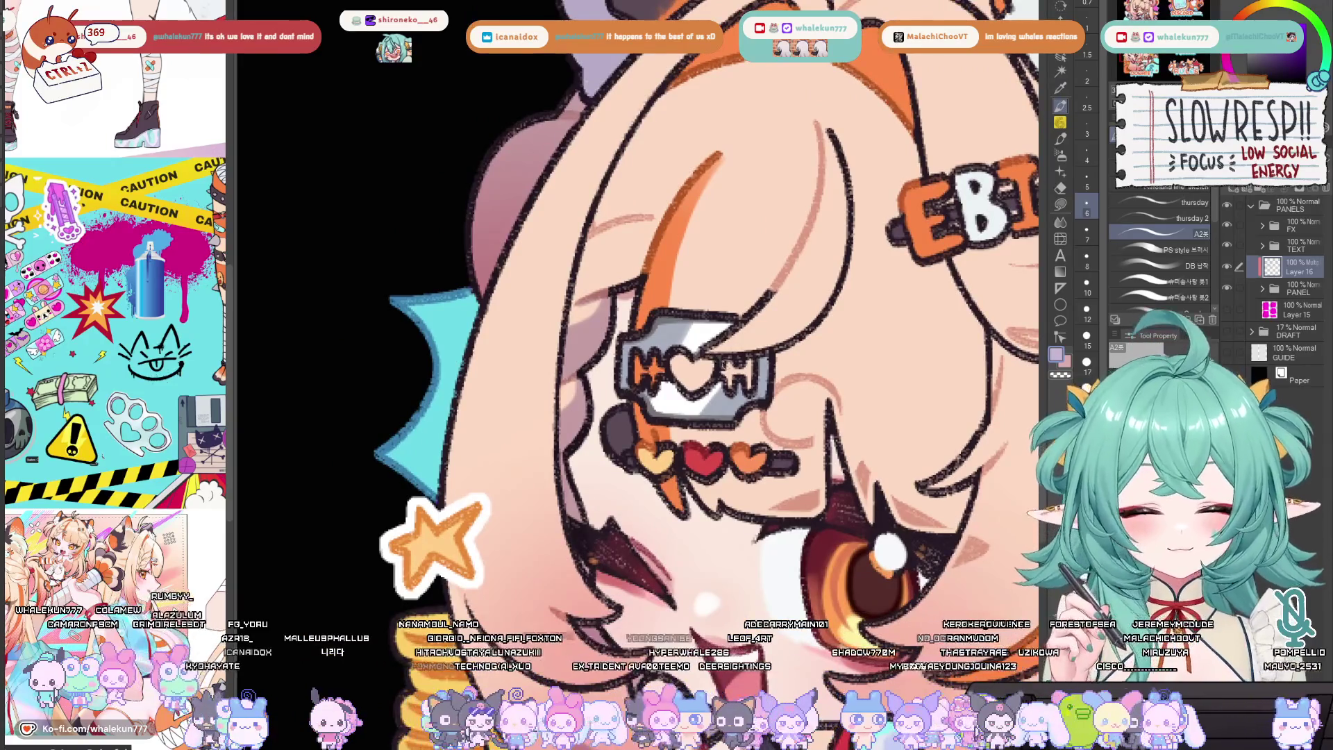
key("h")
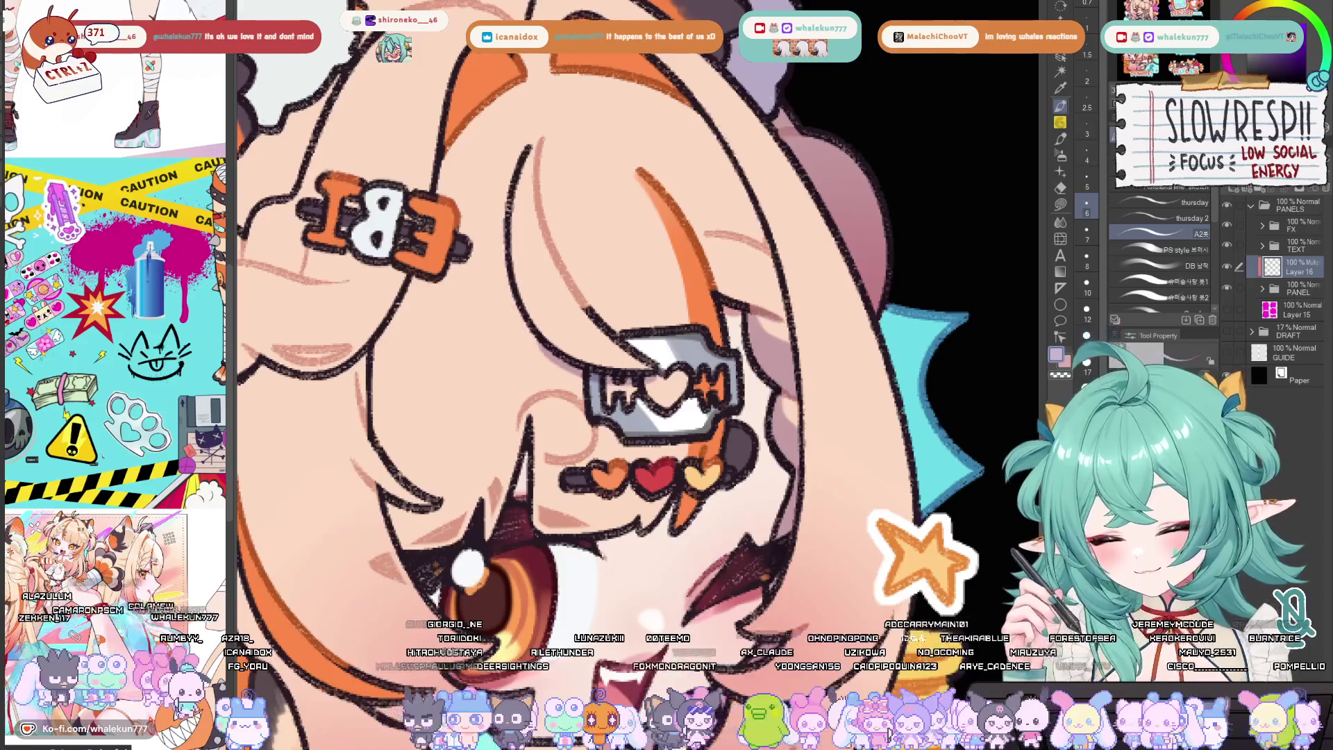
key("h")
key("h")
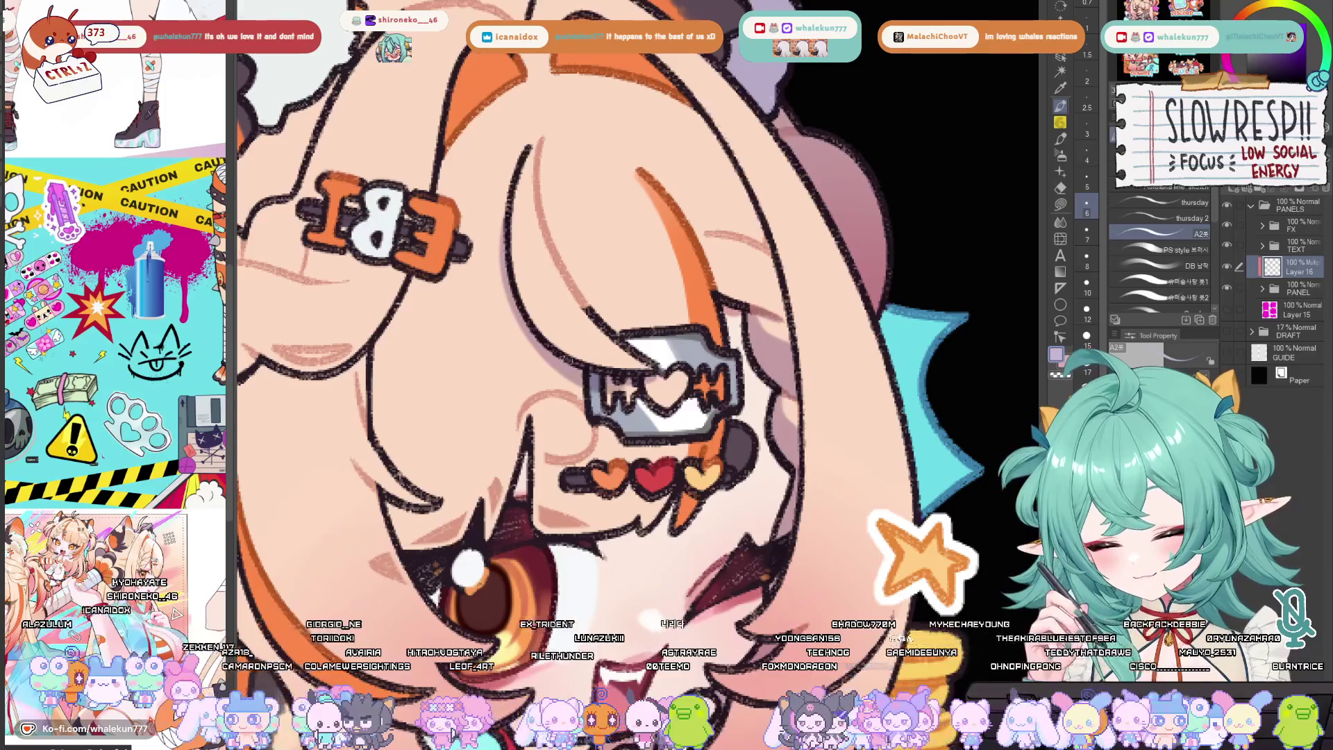
key("h")
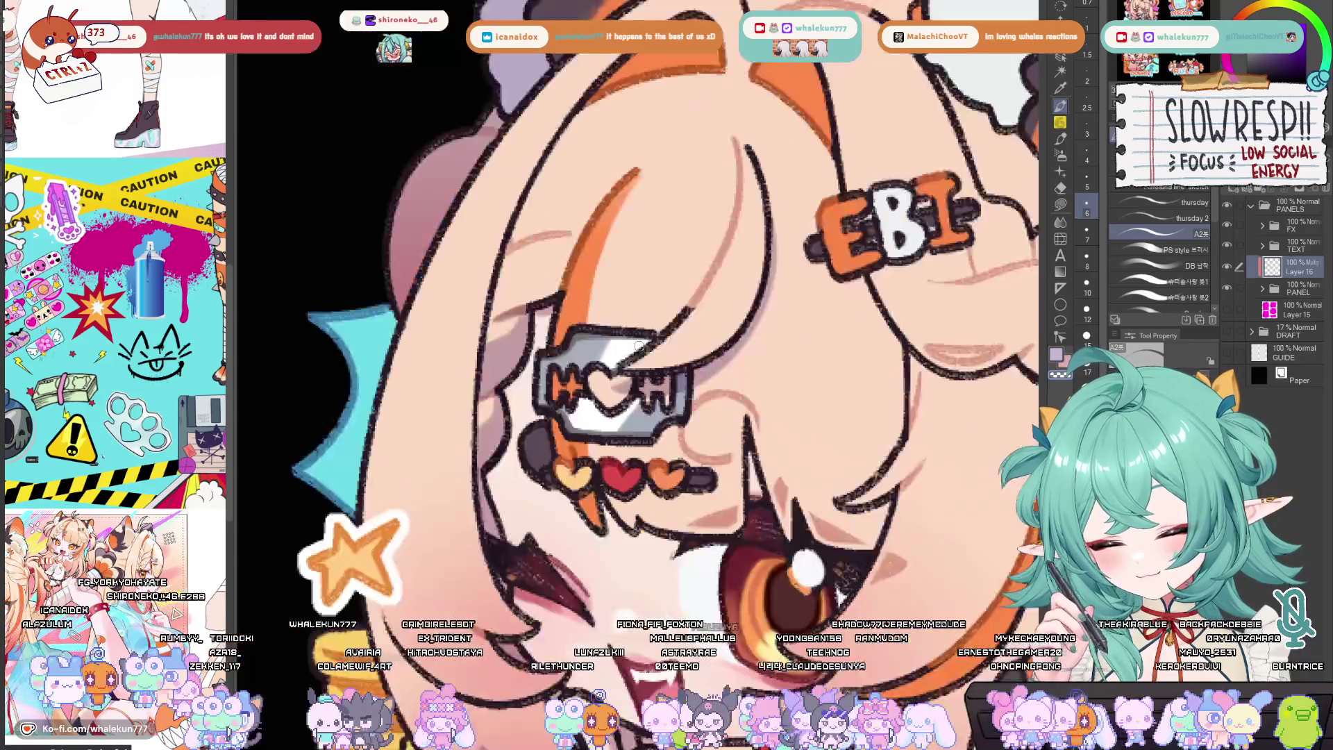
left_click_drag(638, 347, 742, 389)
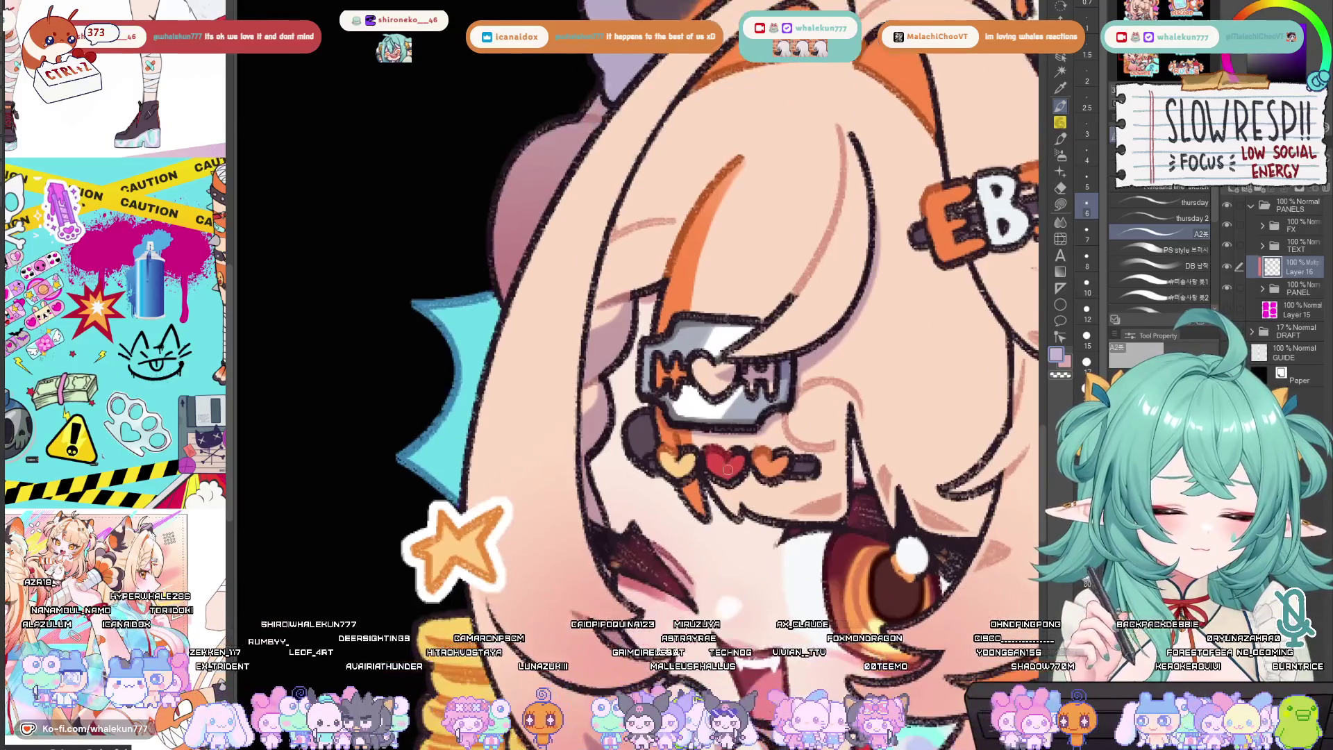
scroll(791, 437, "down", 1)
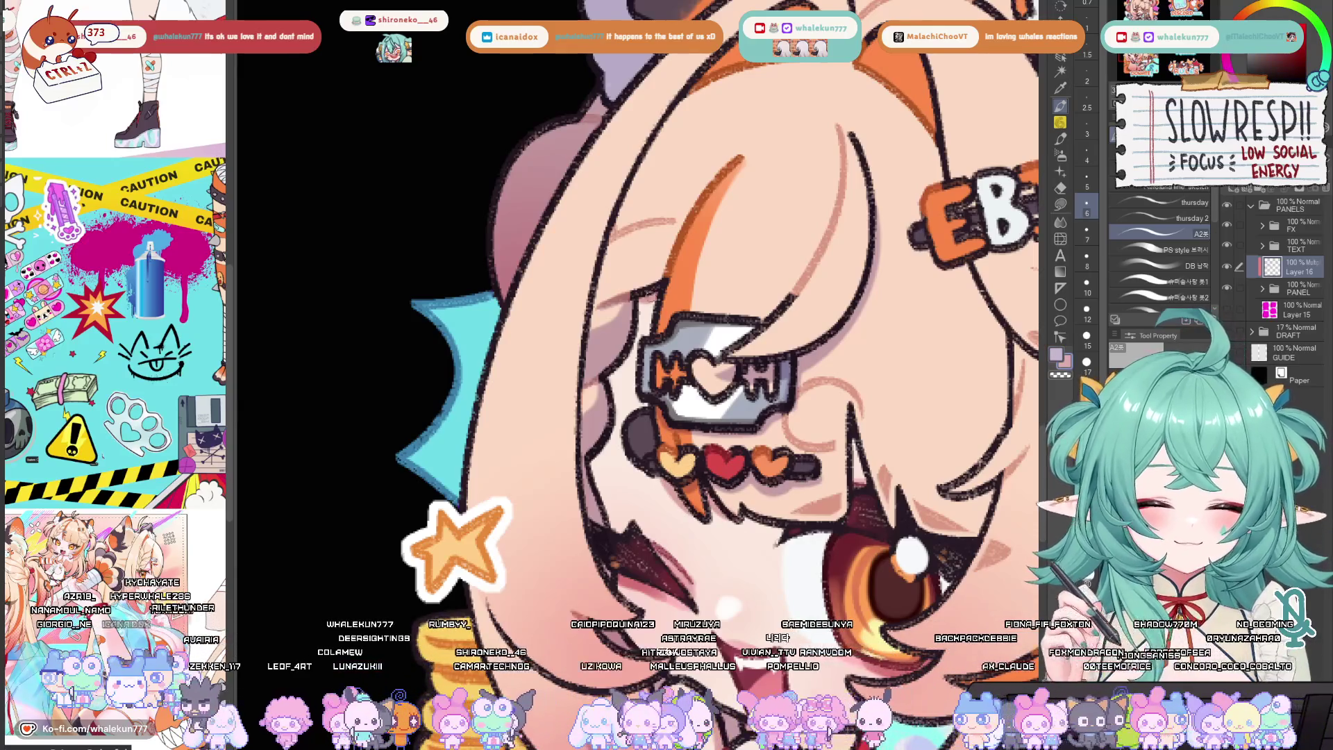
scroll(649, 329, "down", 1)
scroll(839, 491, "down", 3)
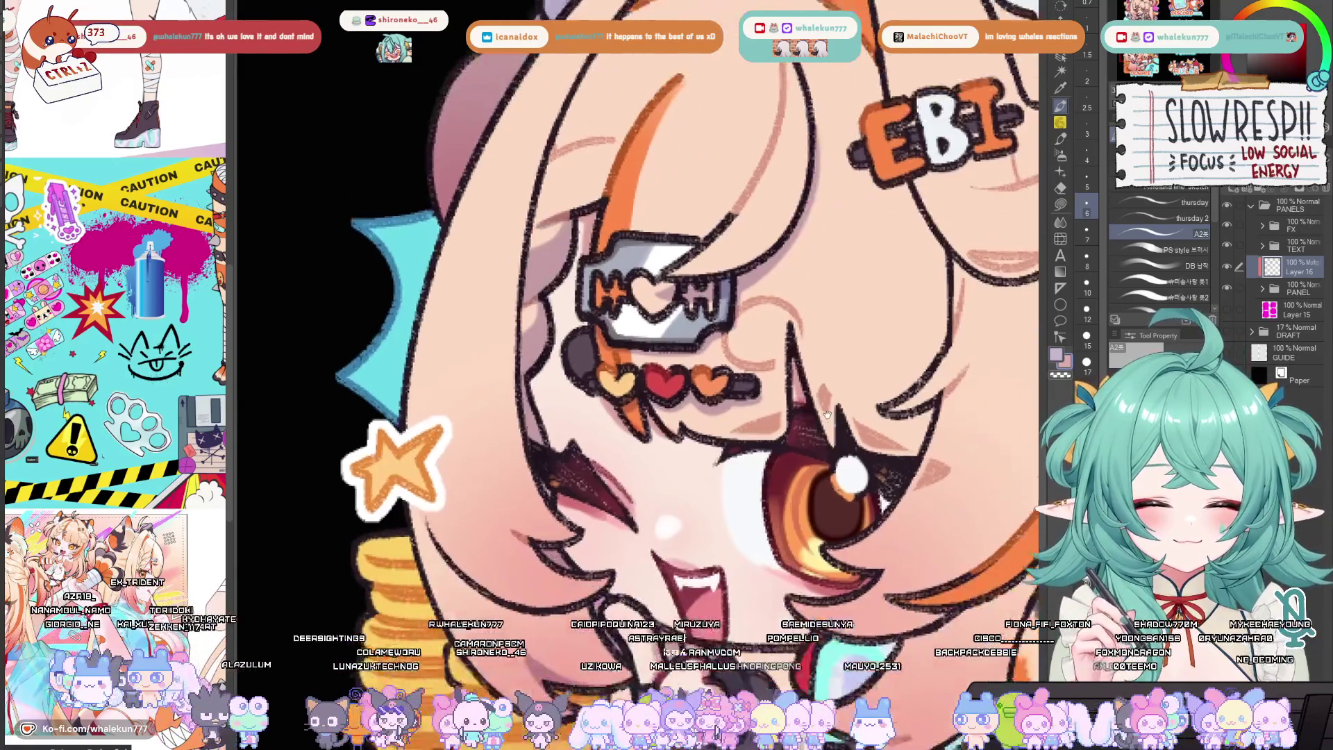